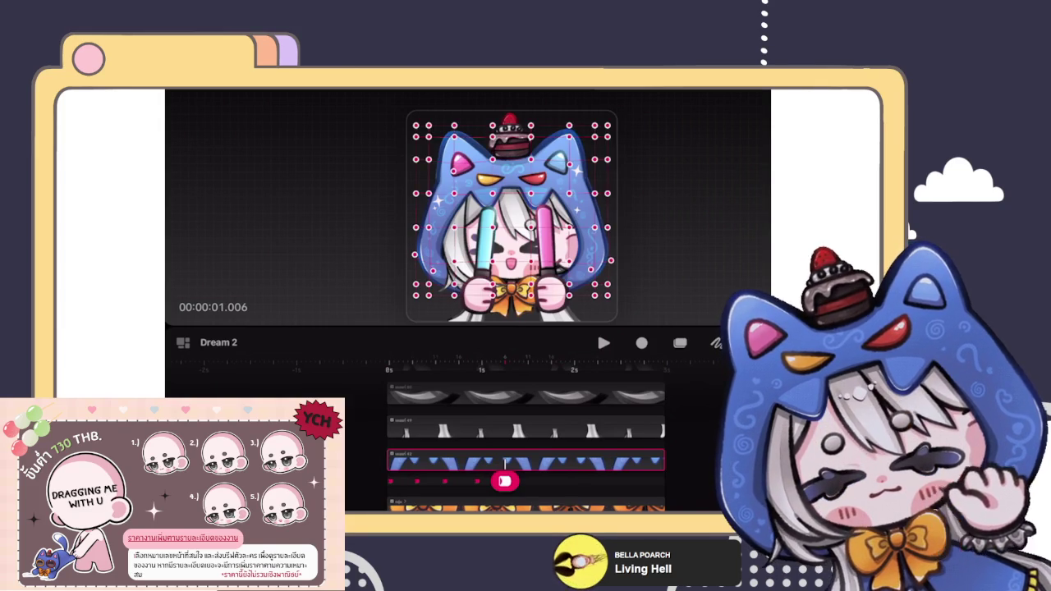
# Scrub Dream 2 from 1.006 s to 2.007 s, toggling the warp grid, then pull a warp point down.
pyautogui.moveTo(504, 482); pyautogui.dragTo(528, 481)
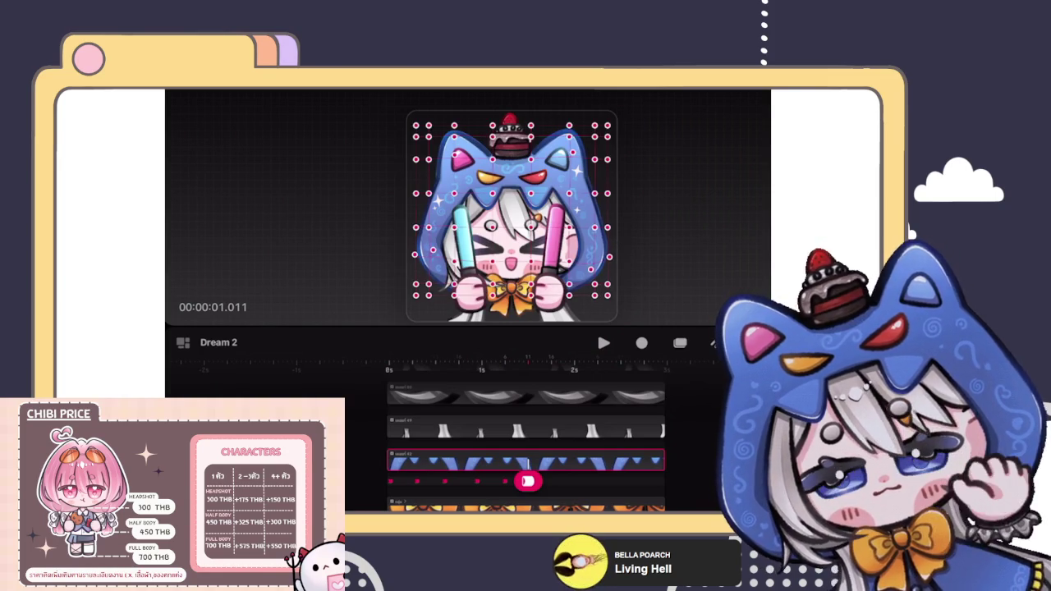
pyautogui.click(609, 223)
pyautogui.click(610, 224)
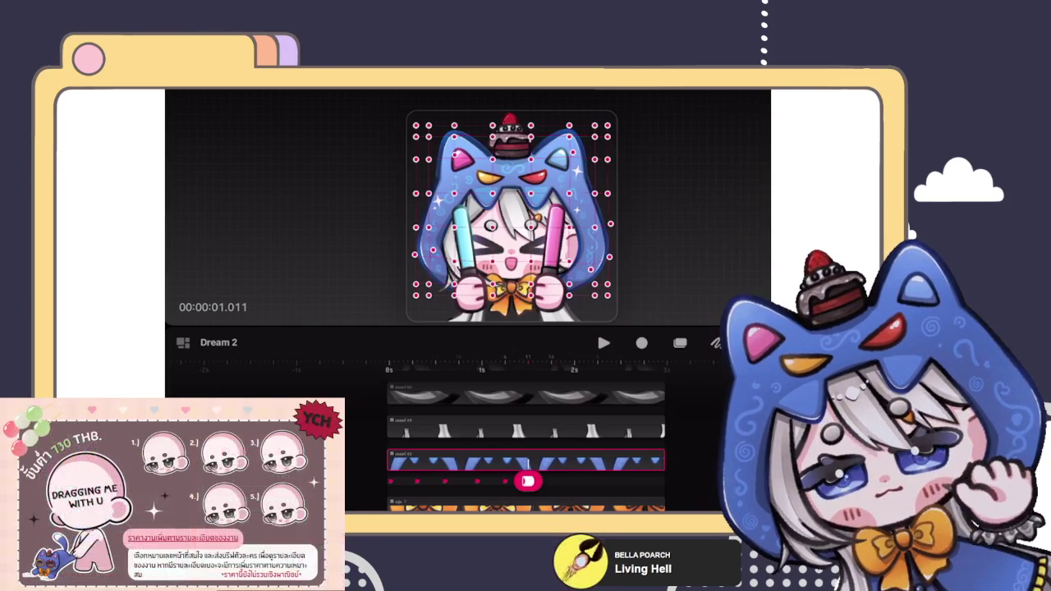
pyautogui.moveTo(528, 481); pyautogui.dragTo(556, 481)
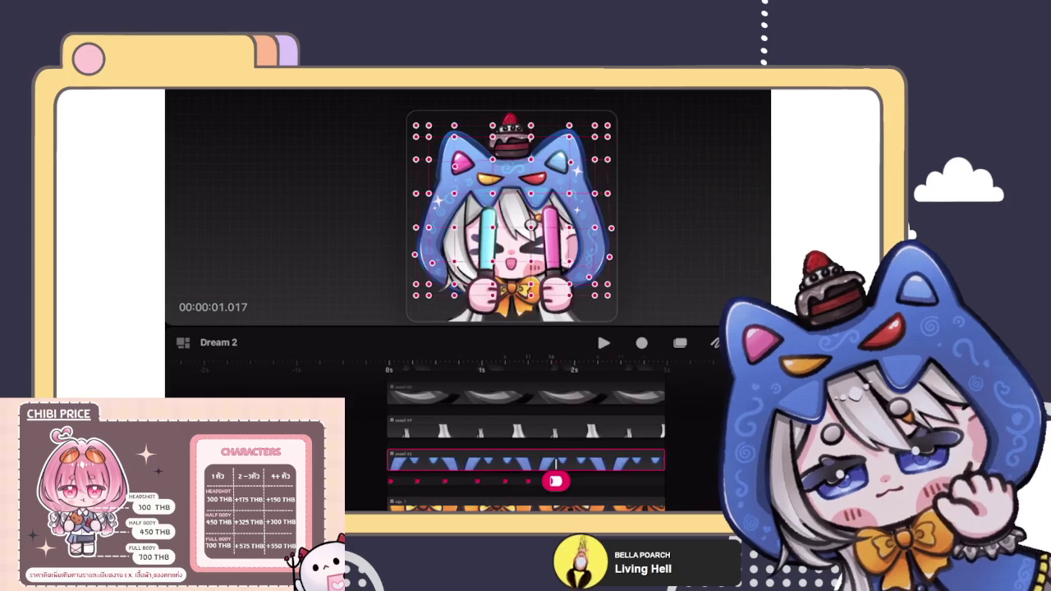
pyautogui.moveTo(556, 481); pyautogui.dragTo(579, 481)
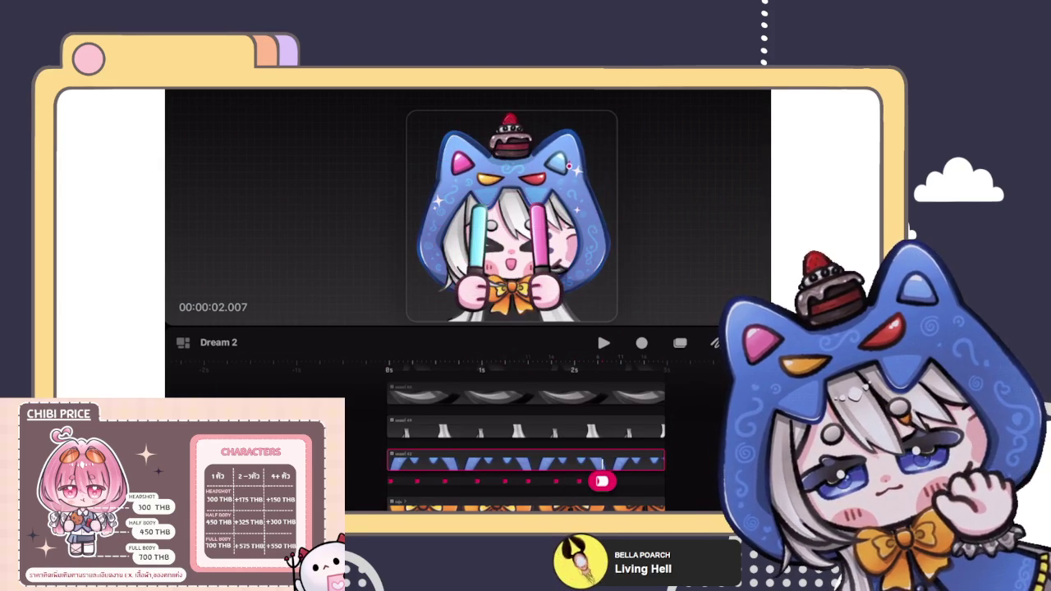
pyautogui.moveTo(432, 247); pyautogui.dragTo(432, 262)
# Adjust the warp points beside the right hand and along the hood's right edge, checking the pose.
pyautogui.click(588, 270)
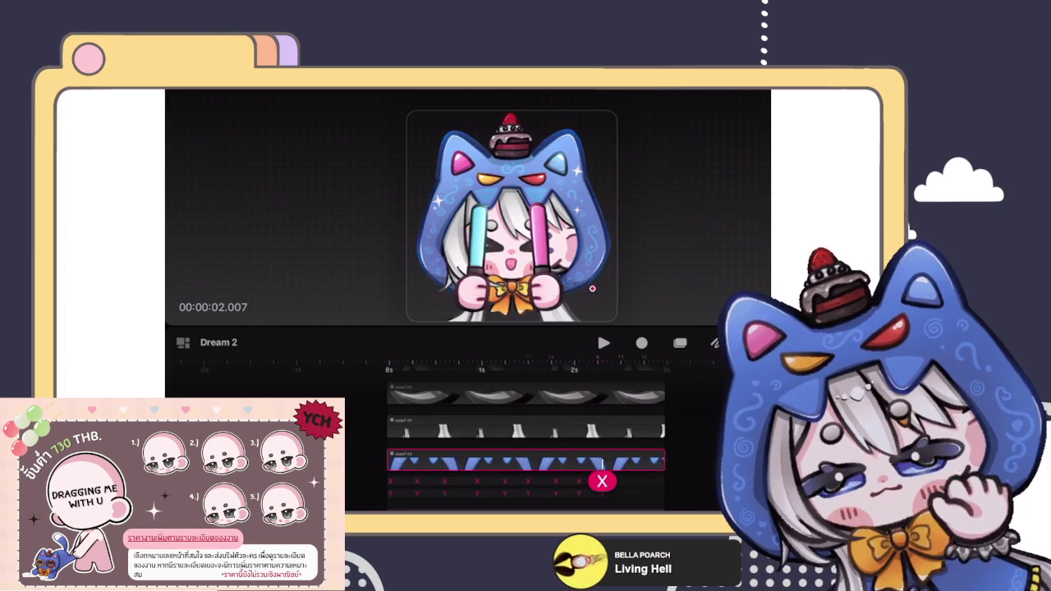
pyautogui.click(615, 230)
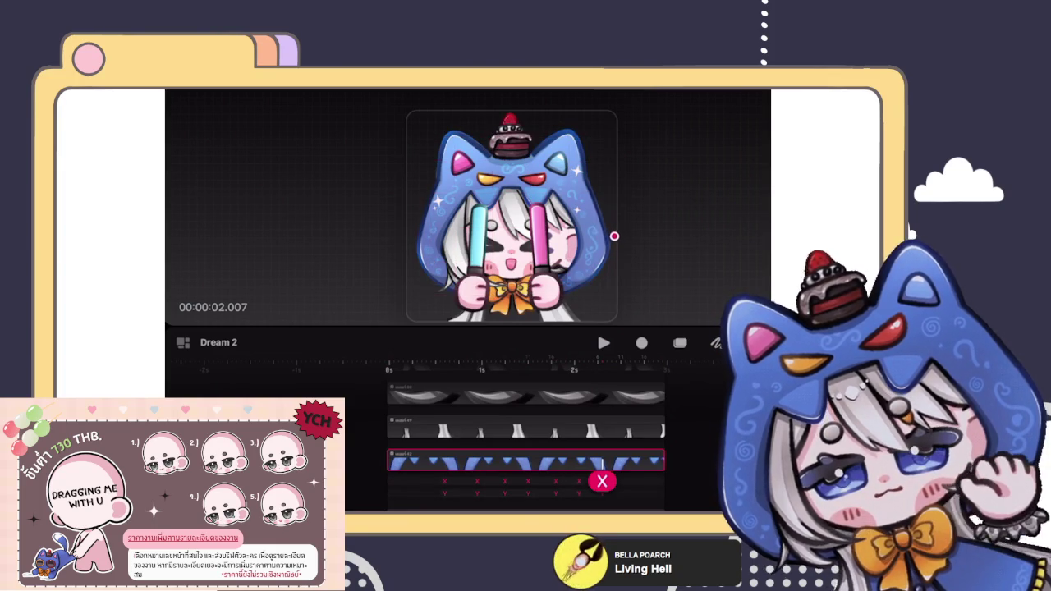
pyautogui.moveTo(615, 233); pyautogui.dragTo(617, 237)
pyautogui.click(607, 264)
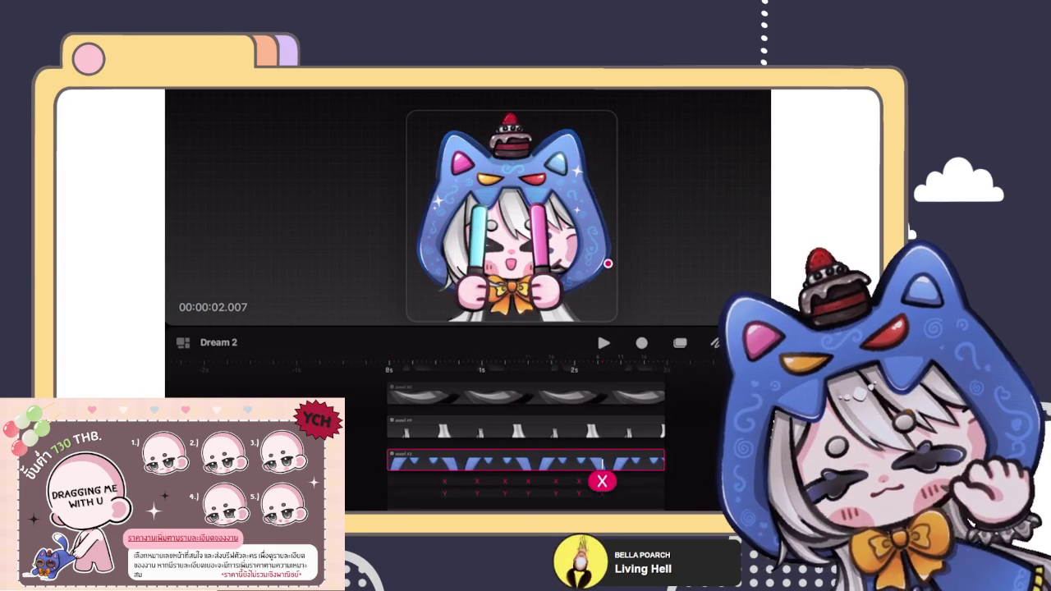
pyautogui.click(607, 294)
pyautogui.click(608, 295)
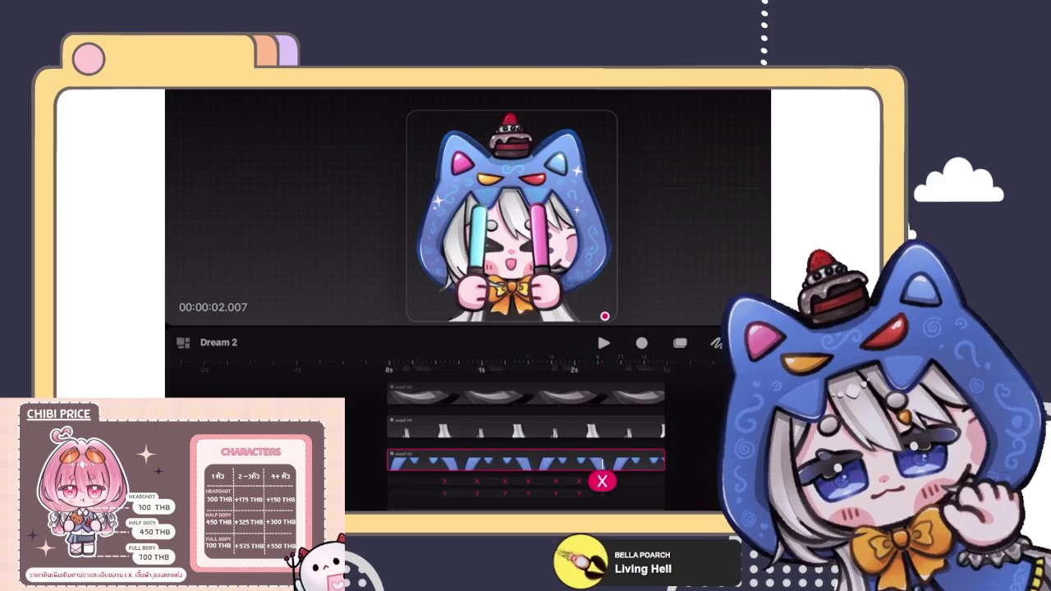
pyautogui.click(604, 316)
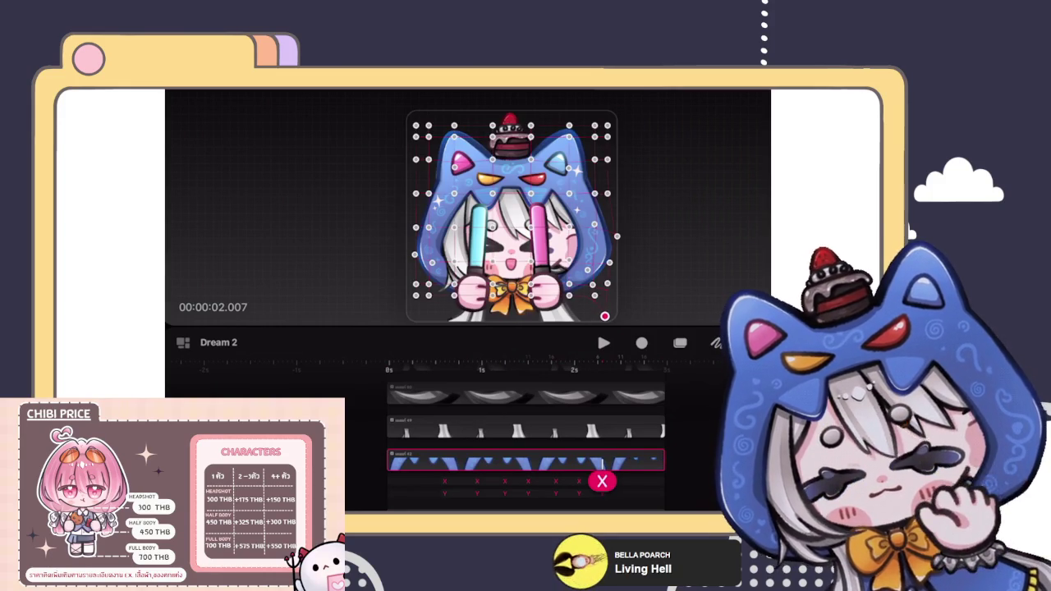
# Nudge the playhead forward, apply a keyframe action, and commit the warp before reopening its grid.
pyautogui.moveTo(602, 482); pyautogui.dragTo(625, 481)
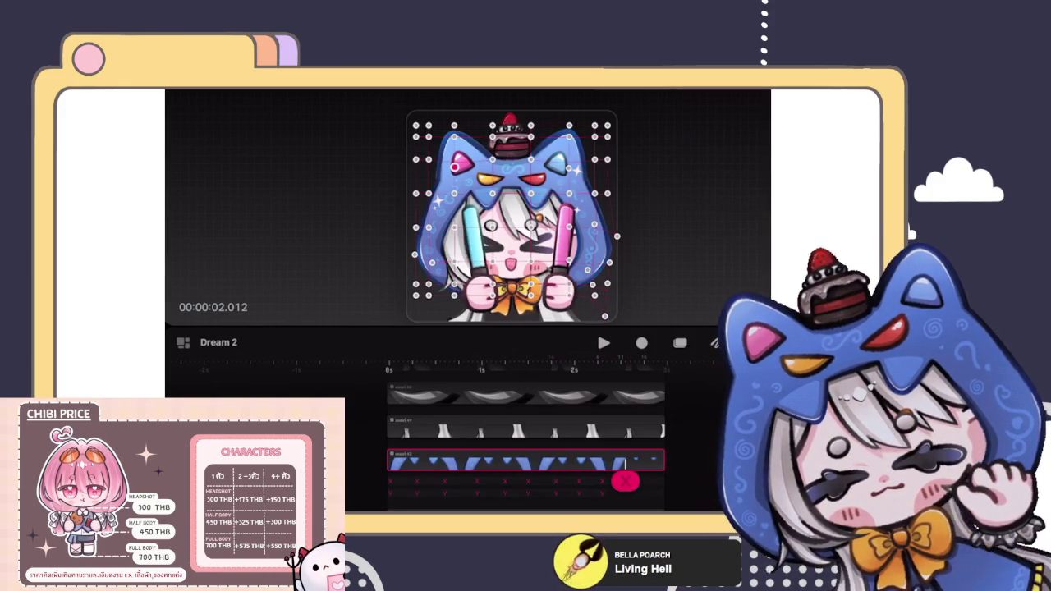
pyautogui.click(456, 152)
pyautogui.click(456, 160)
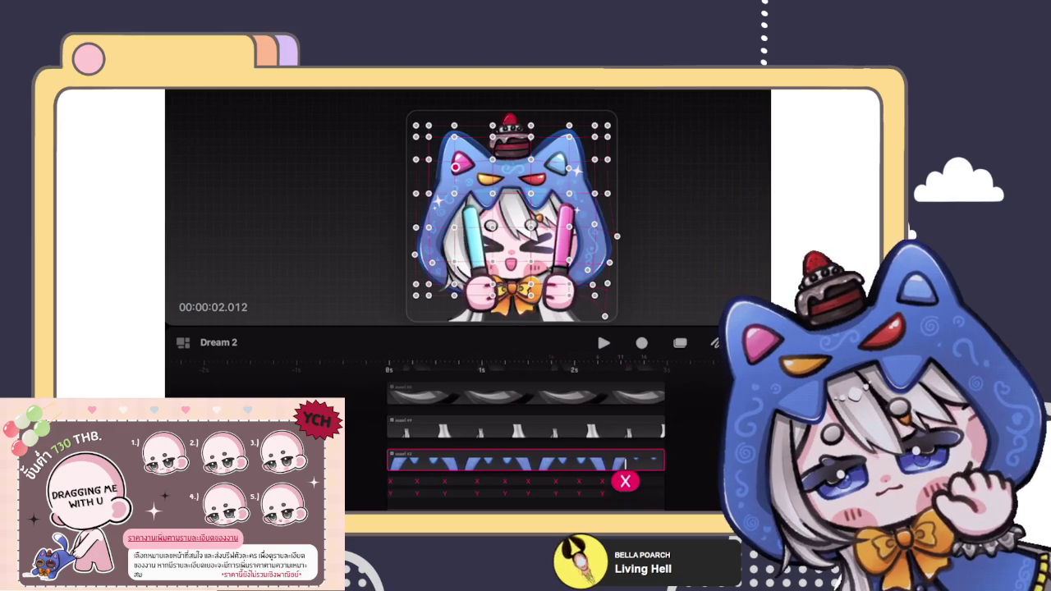
pyautogui.moveTo(625, 481); pyautogui.dragTo(620, 480)
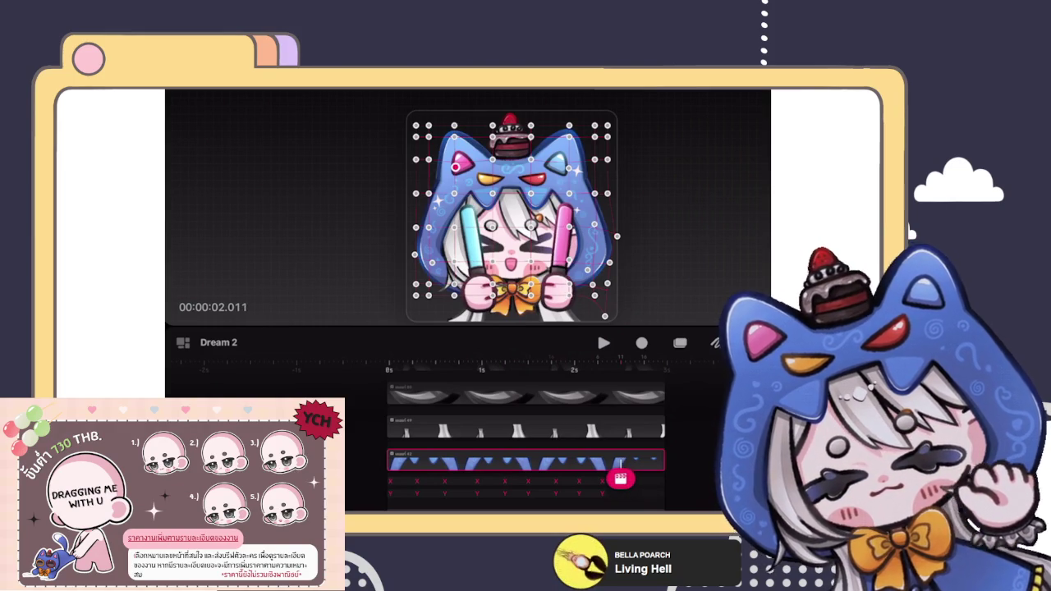
pyautogui.click(620, 431)
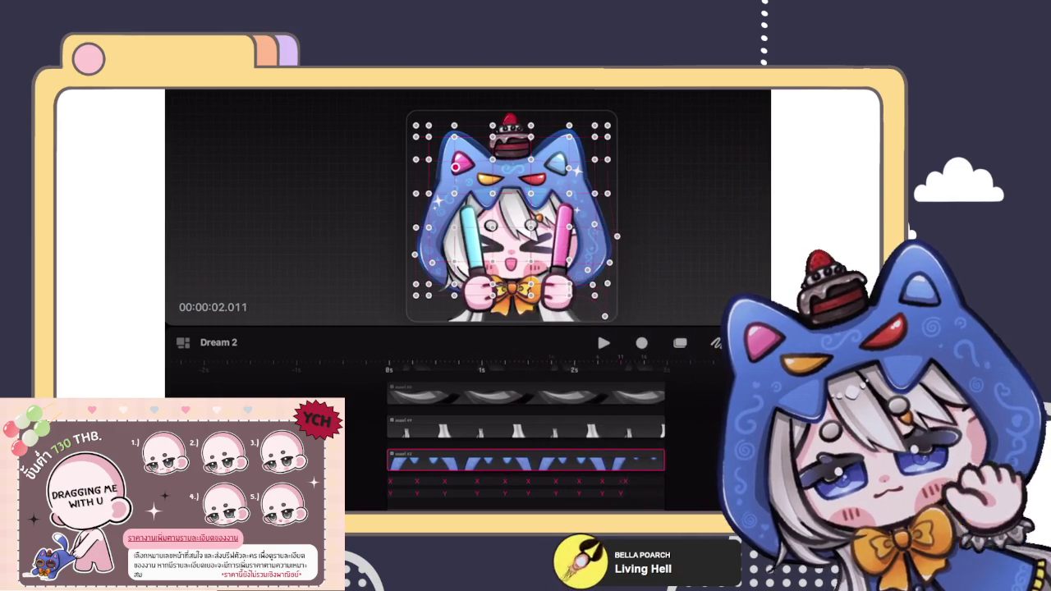
pyautogui.click(567, 173)
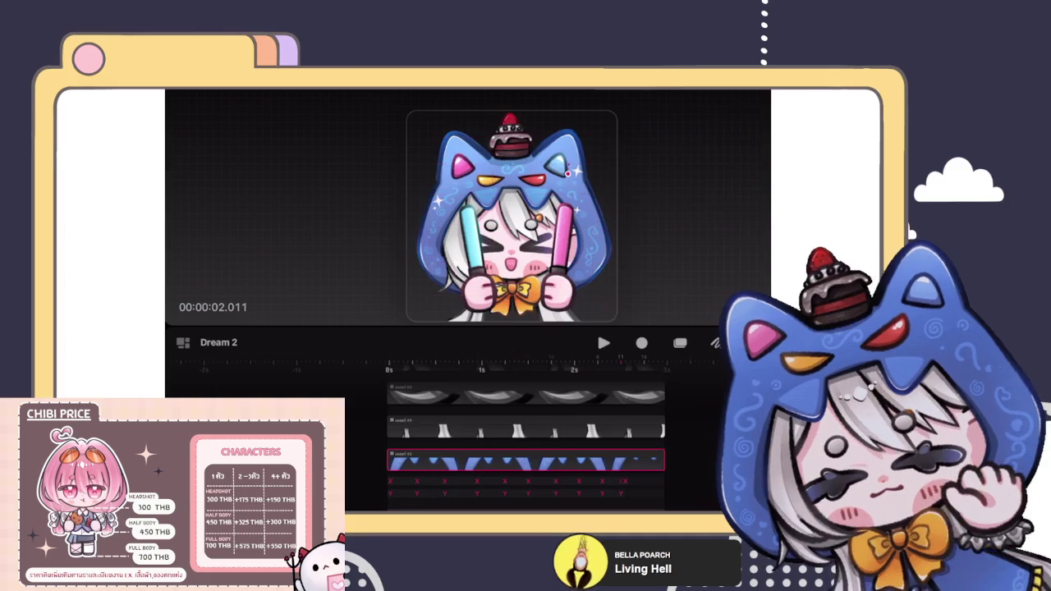
pyautogui.click(455, 178)
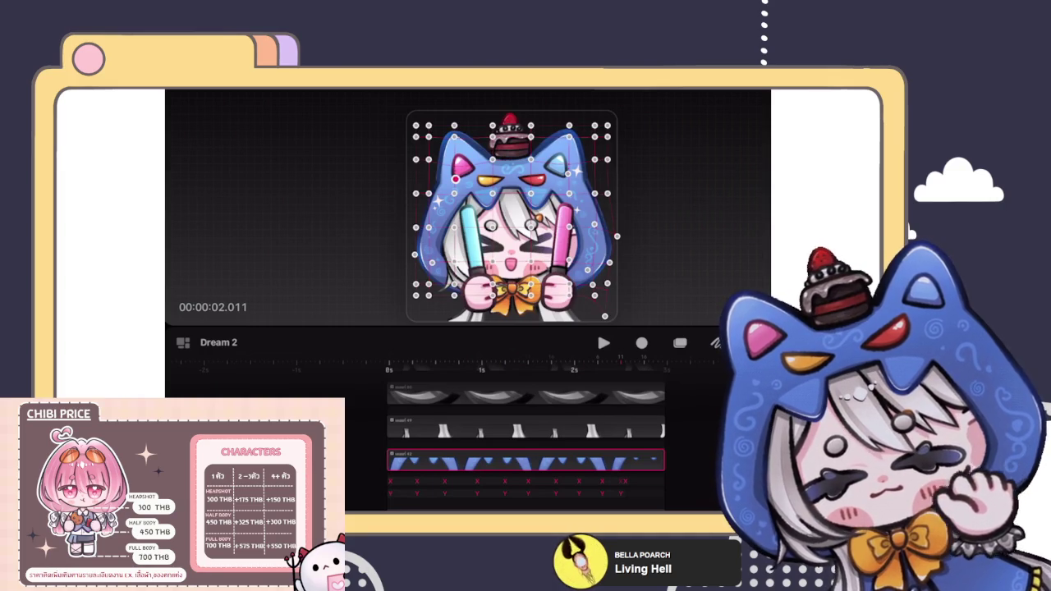
# Work through the options of the keyframe near 2 seconds, scrubbing back to review it.
pyautogui.click(620, 480)
pyautogui.click(621, 481)
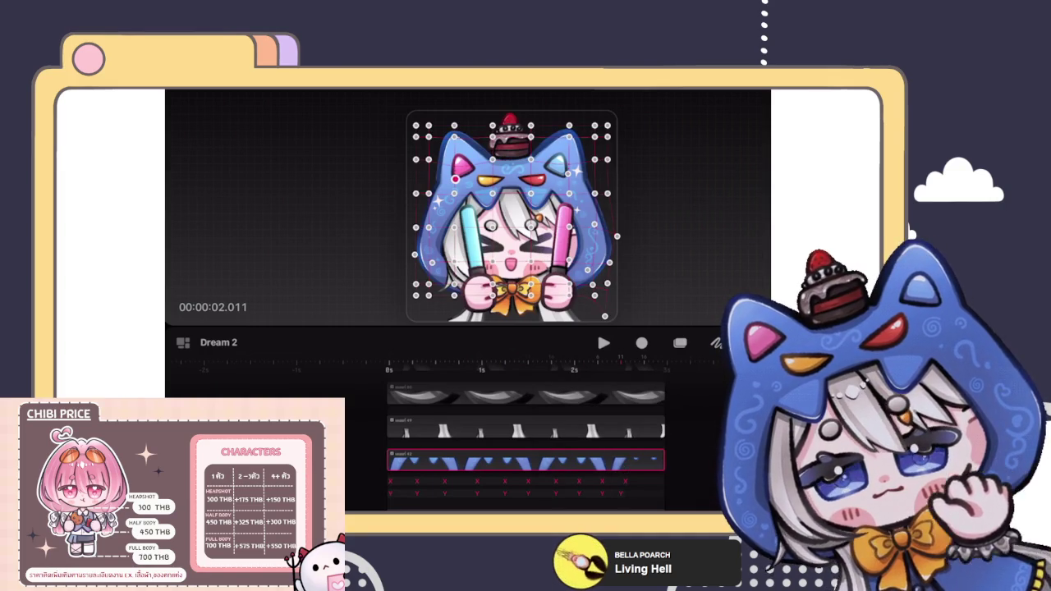
pyautogui.click(620, 481)
pyautogui.click(620, 480)
pyautogui.click(621, 493)
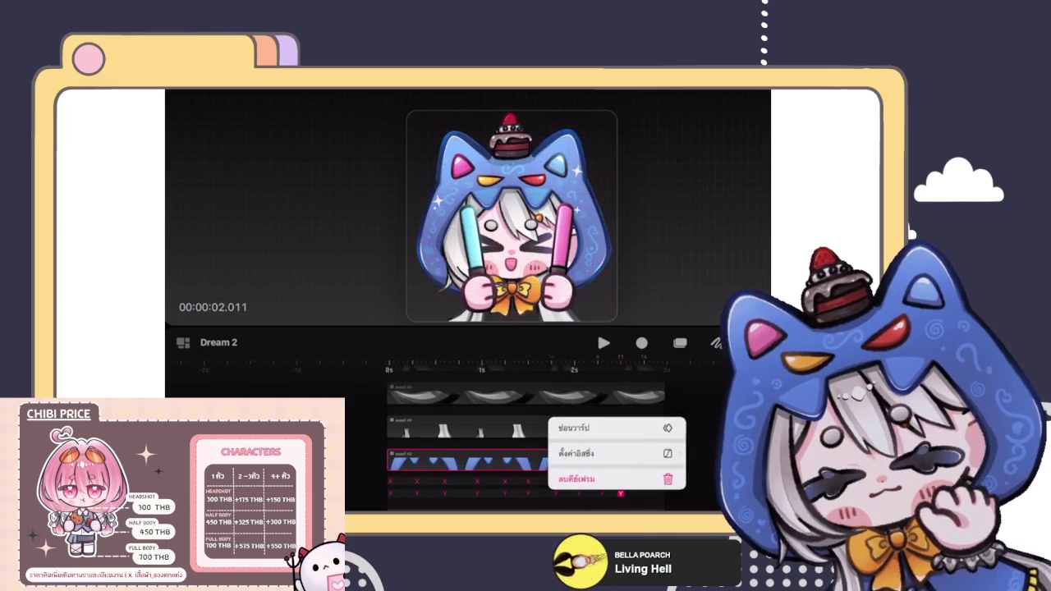
pyautogui.click(601, 481)
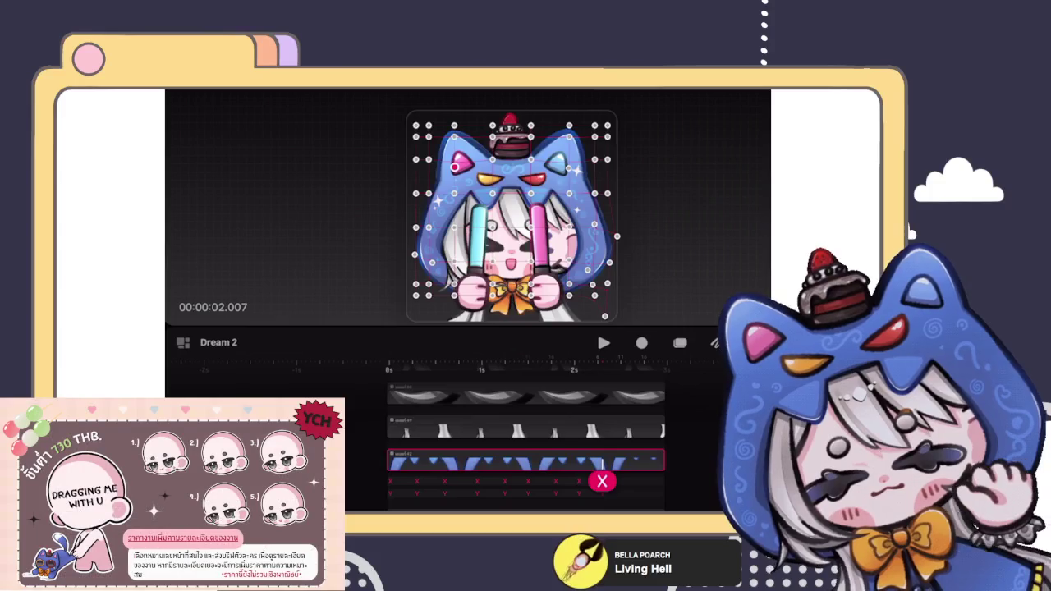
pyautogui.moveTo(602, 481)
pyautogui.mouseDown()
pyautogui.moveTo(570, 478)
pyautogui.moveTo(620, 482)
pyautogui.mouseUp()
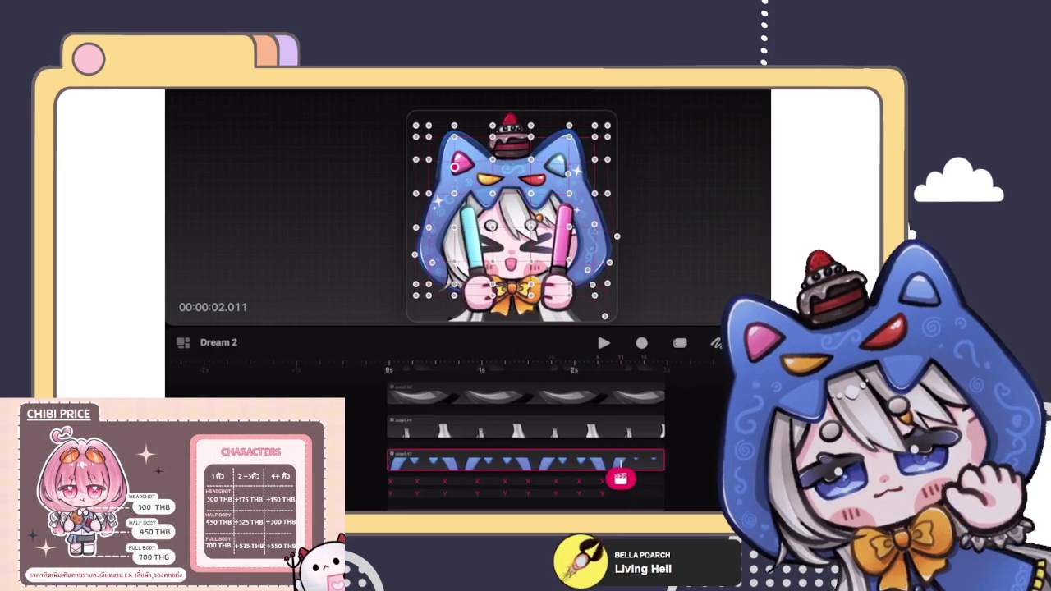
pyautogui.click(620, 477)
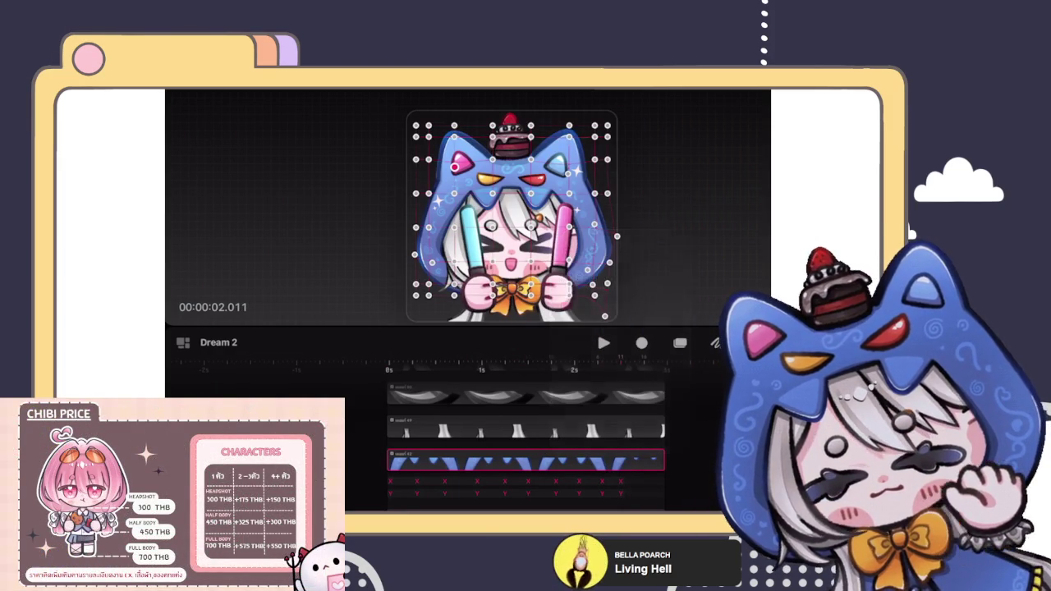
# Raise the left cat ear and lift the right-hand warp point, then open the keyframe actions.
pyautogui.moveTo(454, 167); pyautogui.dragTo(452, 154)
pyautogui.click(620, 482)
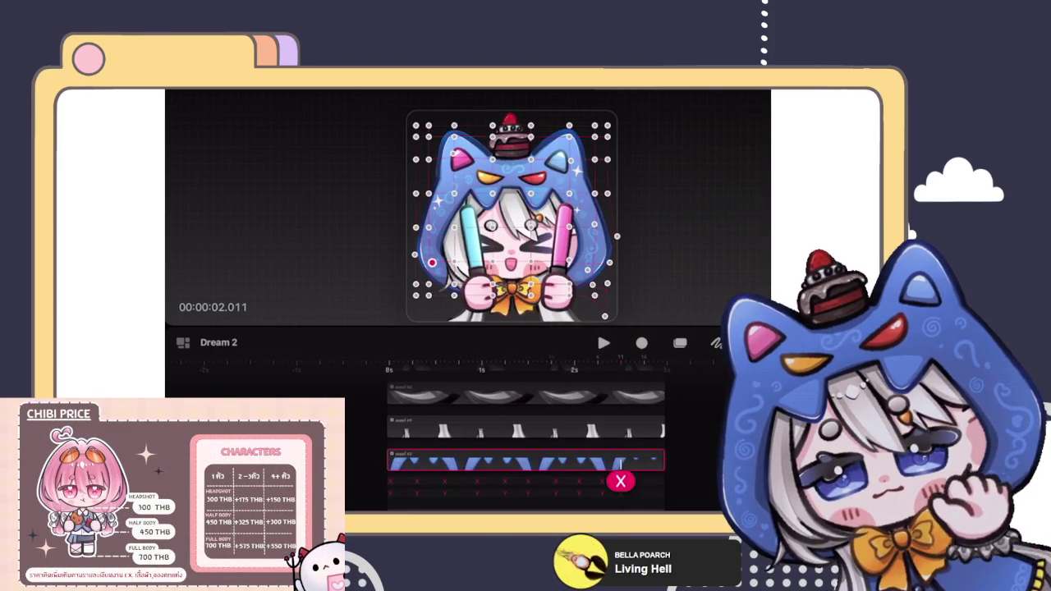
pyautogui.click(434, 249)
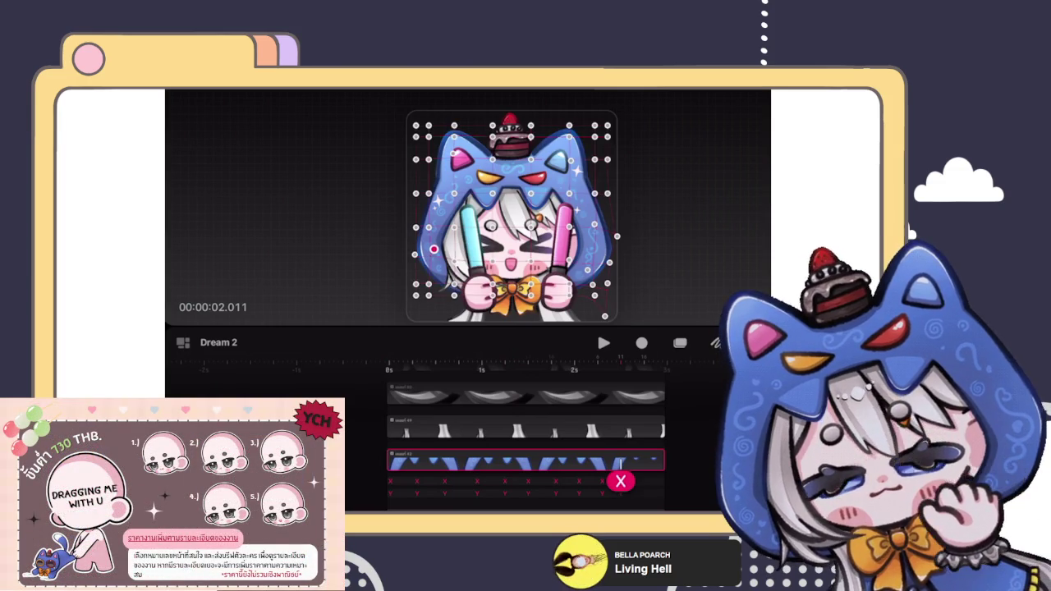
pyautogui.moveTo(587, 270); pyautogui.dragTo(590, 254)
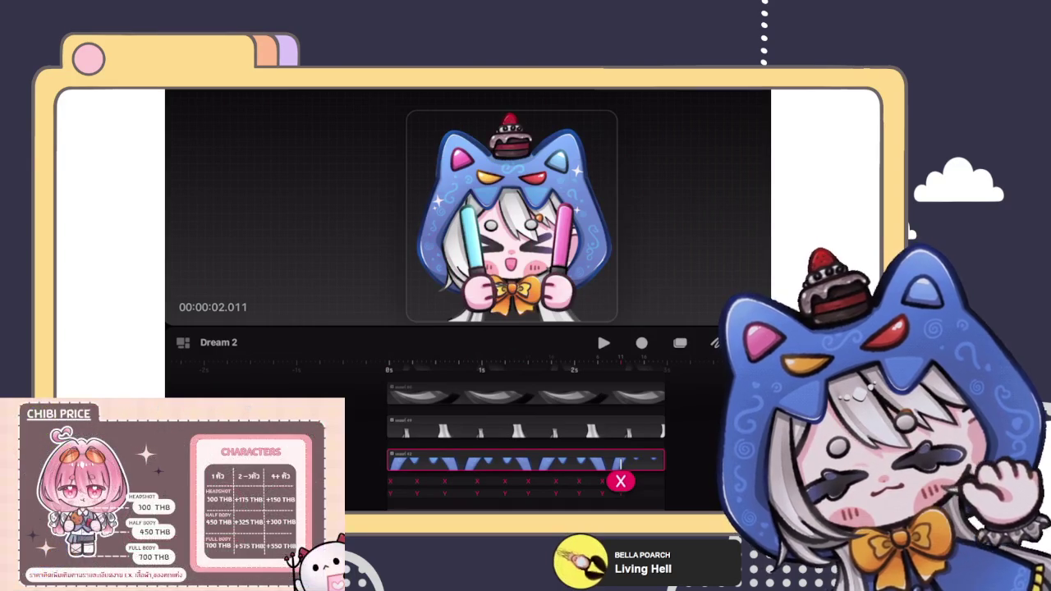
pyautogui.click(644, 478)
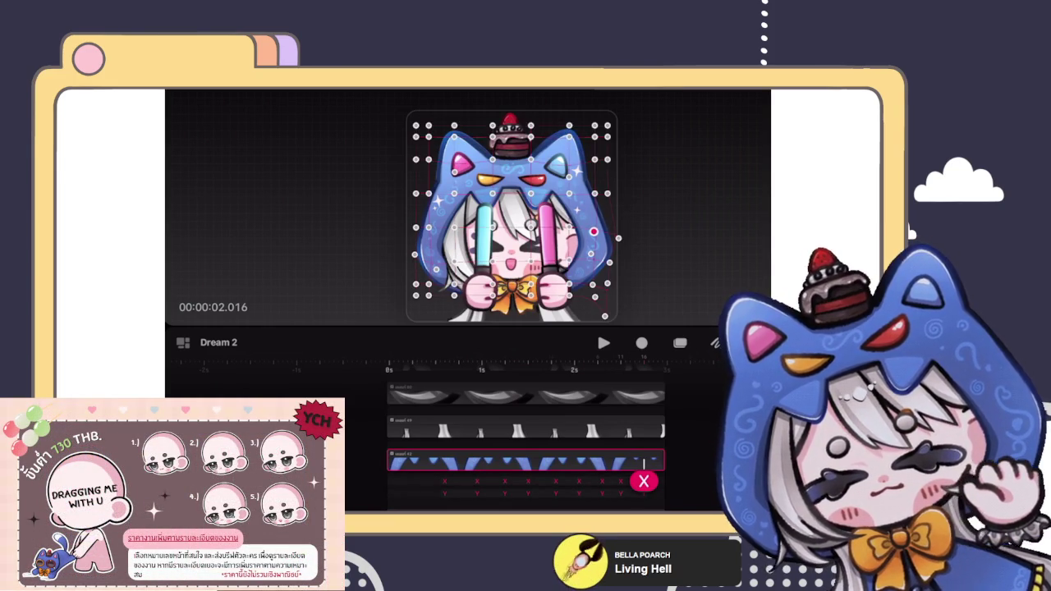
# A few frames later, lift both ears and hands and bend the glowsticks upward and inward.
pyautogui.moveTo(644, 481); pyautogui.dragTo(653, 481)
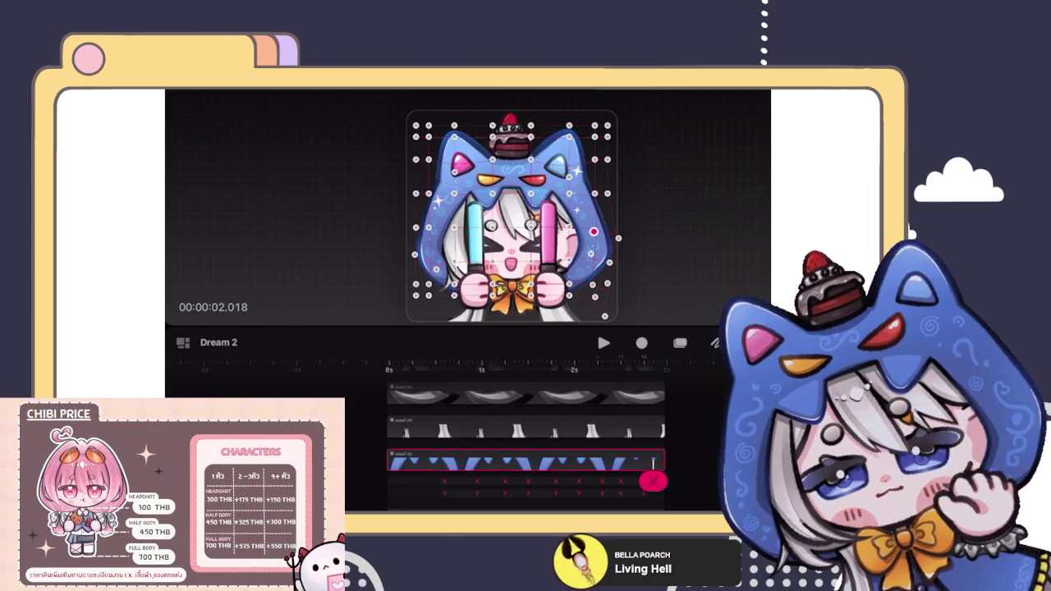
pyautogui.click(654, 480)
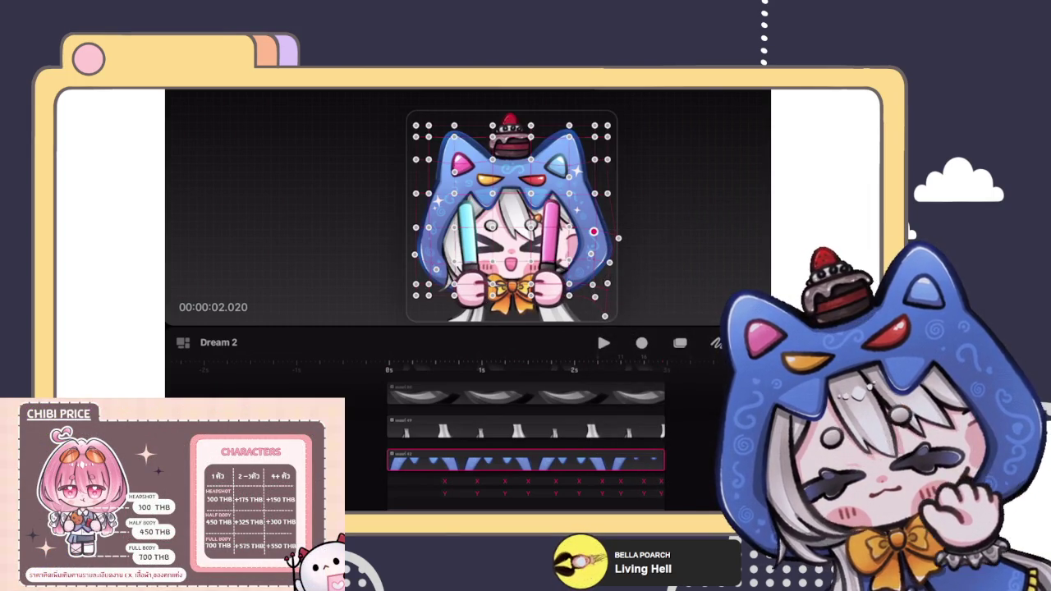
pyautogui.moveTo(568, 176); pyautogui.dragTo(573, 163)
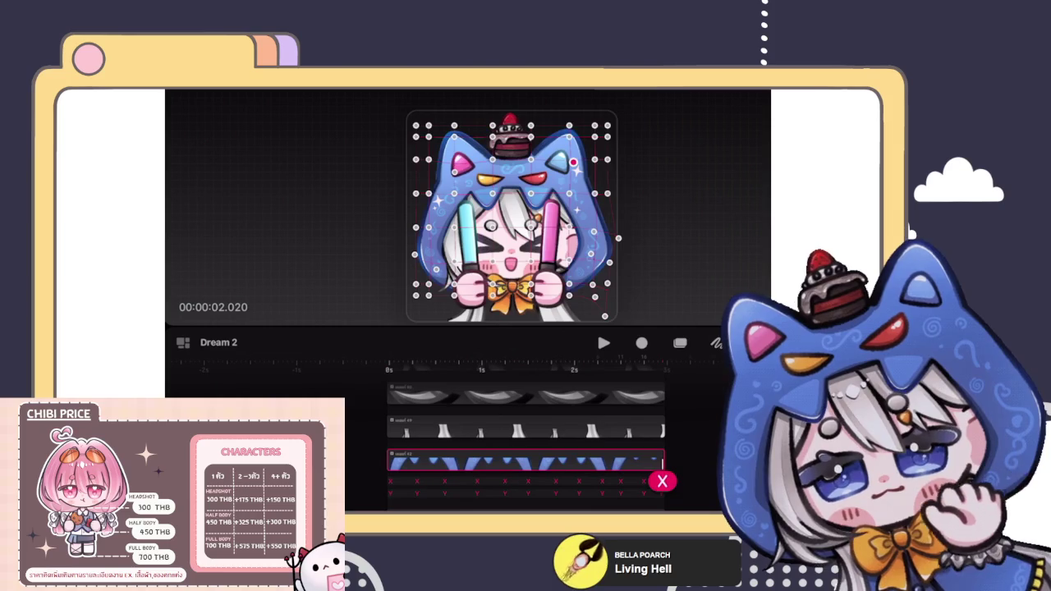
pyautogui.moveTo(455, 172); pyautogui.dragTo(452, 154)
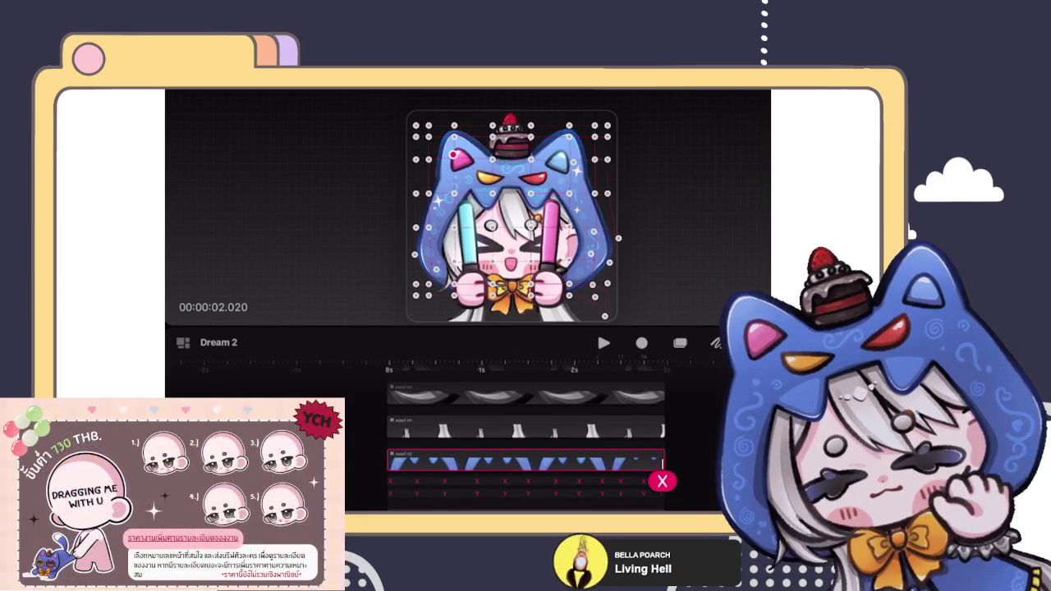
pyautogui.moveTo(436, 269); pyautogui.dragTo(440, 257)
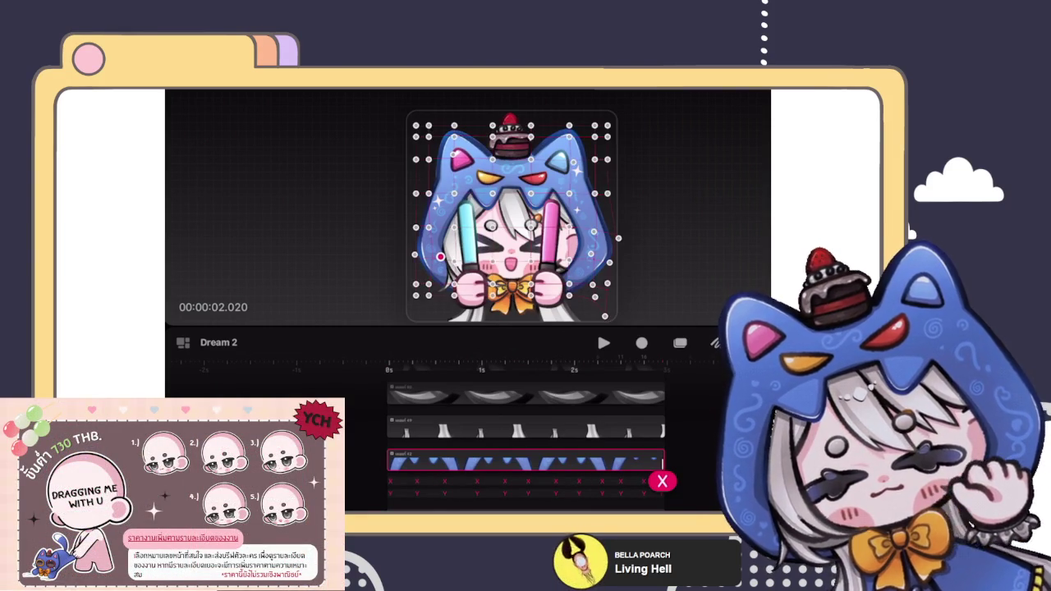
pyautogui.moveTo(591, 253); pyautogui.dragTo(592, 246)
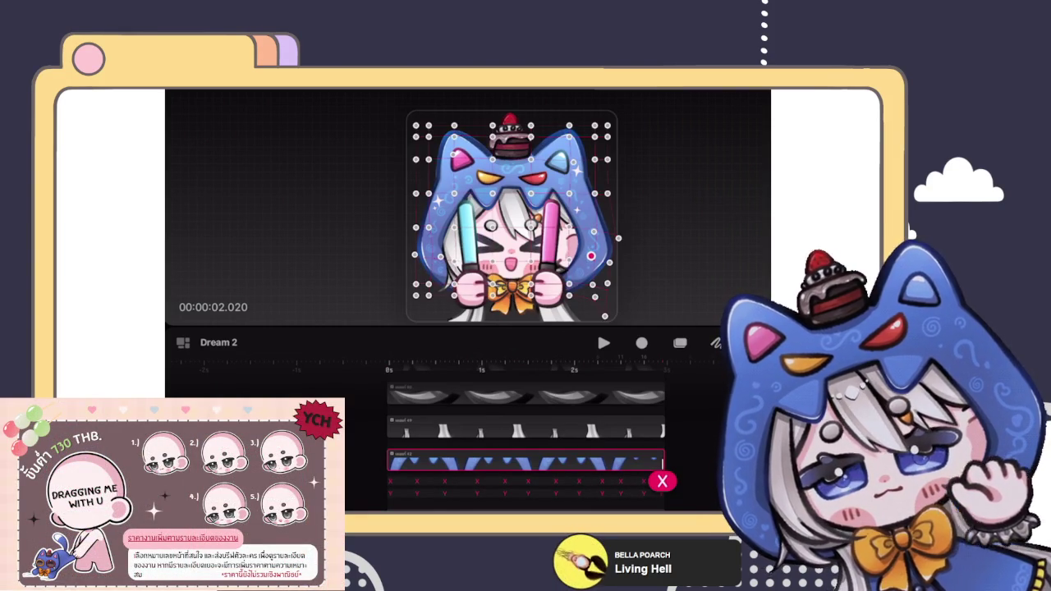
pyautogui.moveTo(568, 295); pyautogui.dragTo(569, 271)
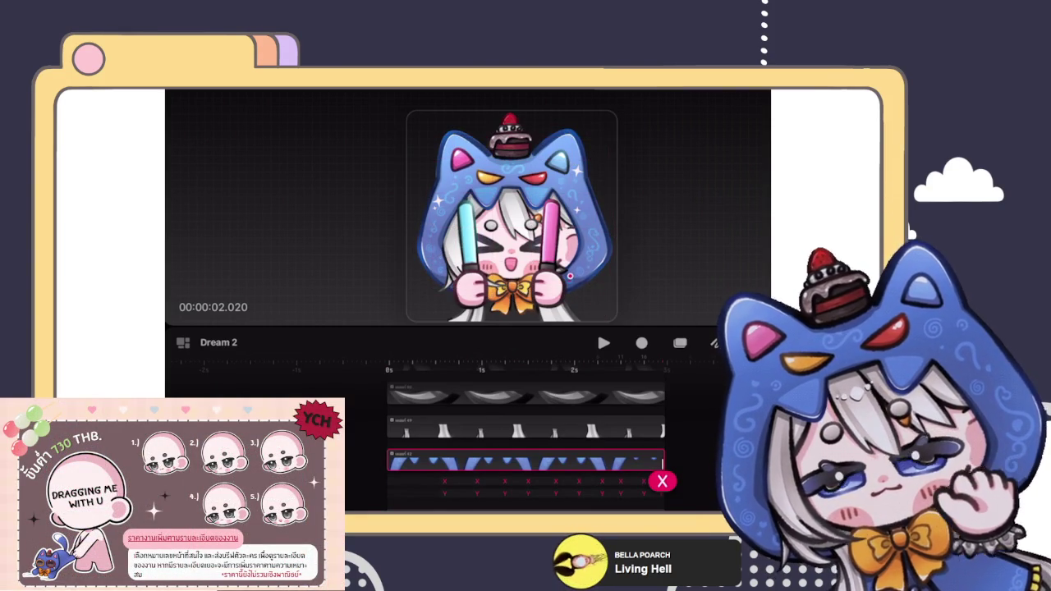
pyautogui.moveTo(618, 238); pyautogui.dragTo(616, 226)
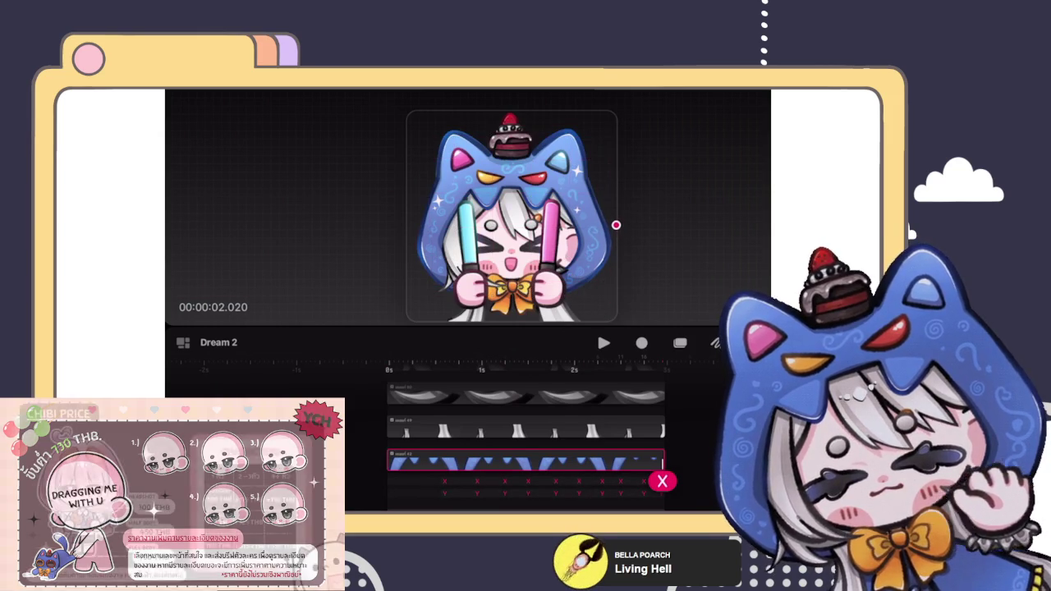
pyautogui.moveTo(616, 226); pyautogui.dragTo(586, 212)
pyautogui.press('space')
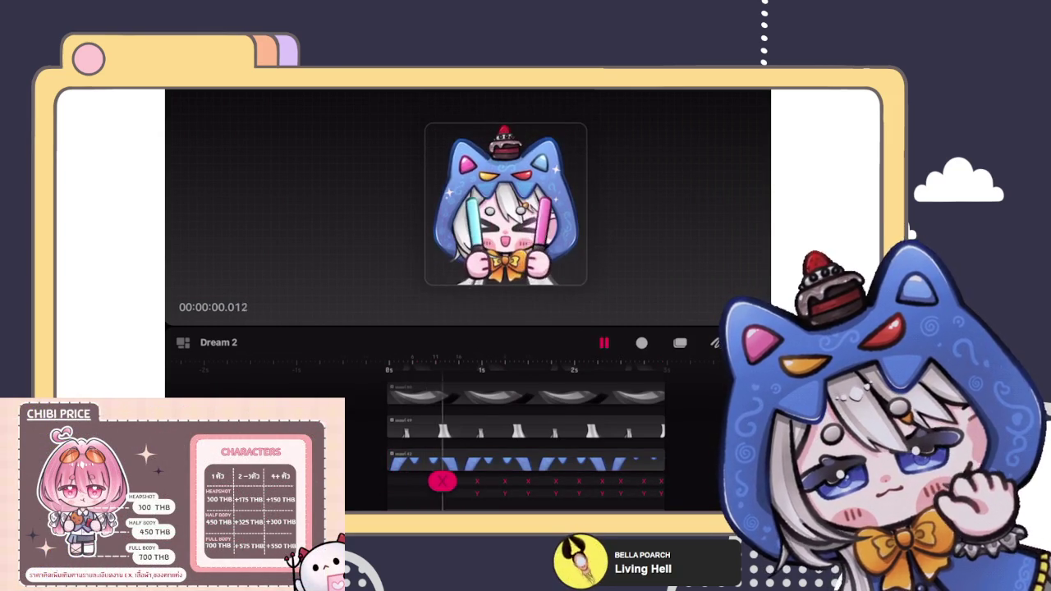
pyautogui.click(564, 462)
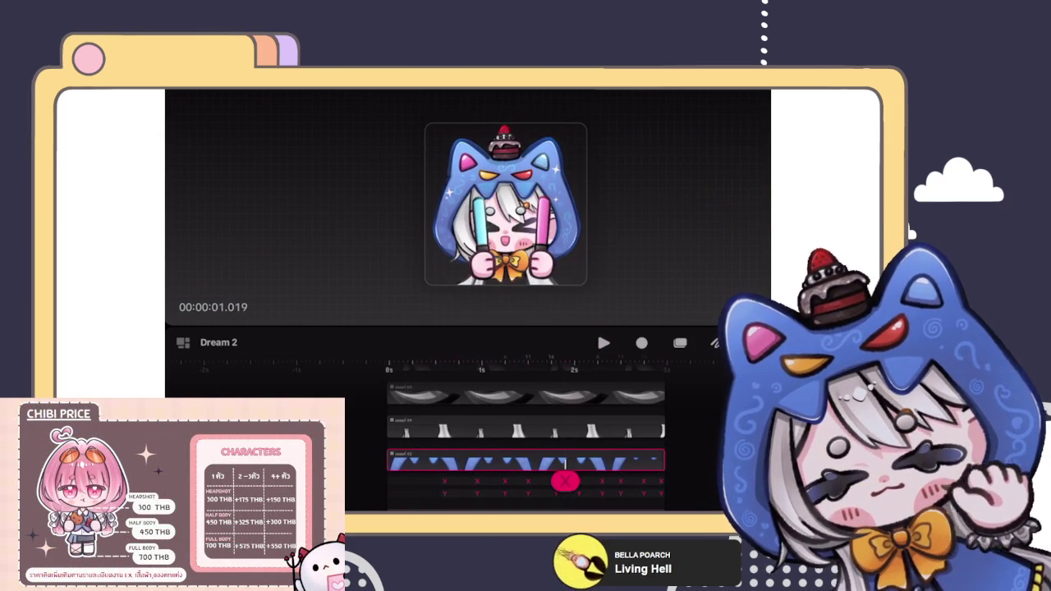
pyautogui.scroll(2, 543, 215)
pyautogui.press('space')
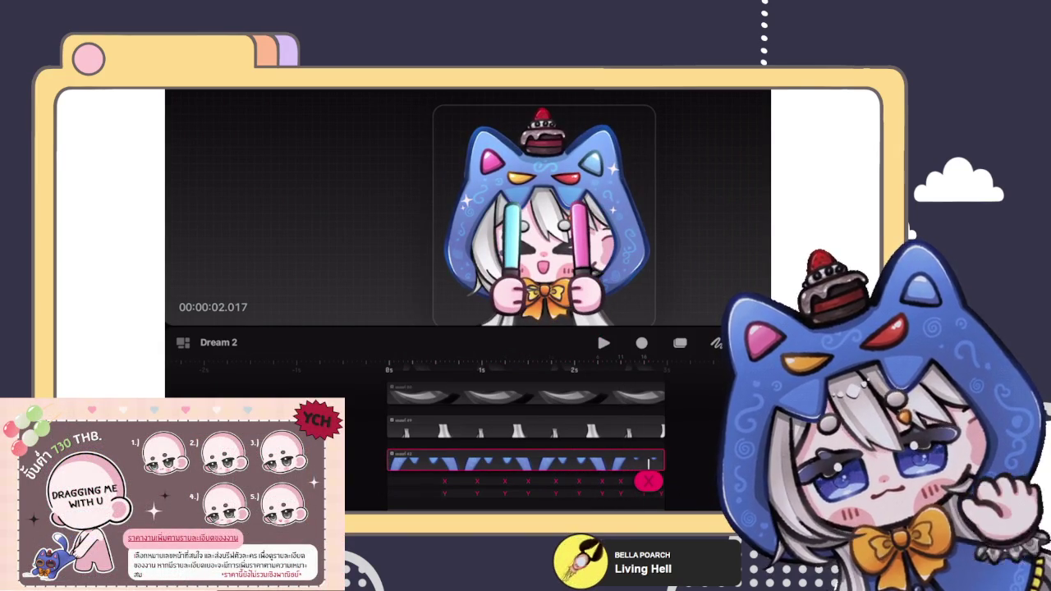
pyautogui.scroll(-5, 525, 443)
pyautogui.scroll(-5, 525, 443)
pyautogui.scroll(-3, 525, 443)
pyautogui.scroll(-5, 525, 443)
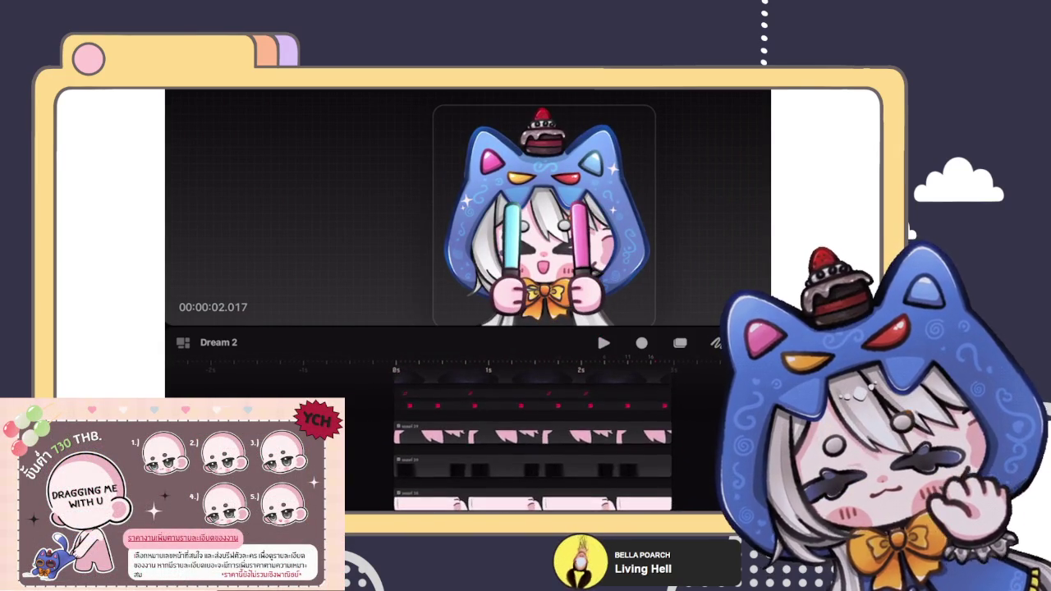
pyautogui.scroll(-3, 538, 443)
pyautogui.scroll(-2, 538, 443)
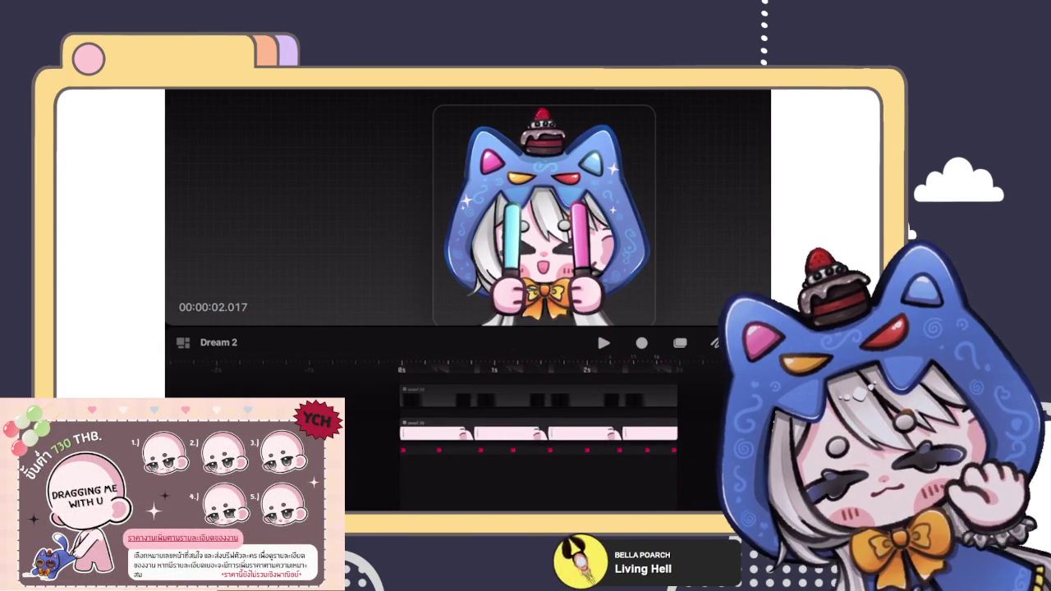
pyautogui.click(401, 450)
pyautogui.click(401, 450)
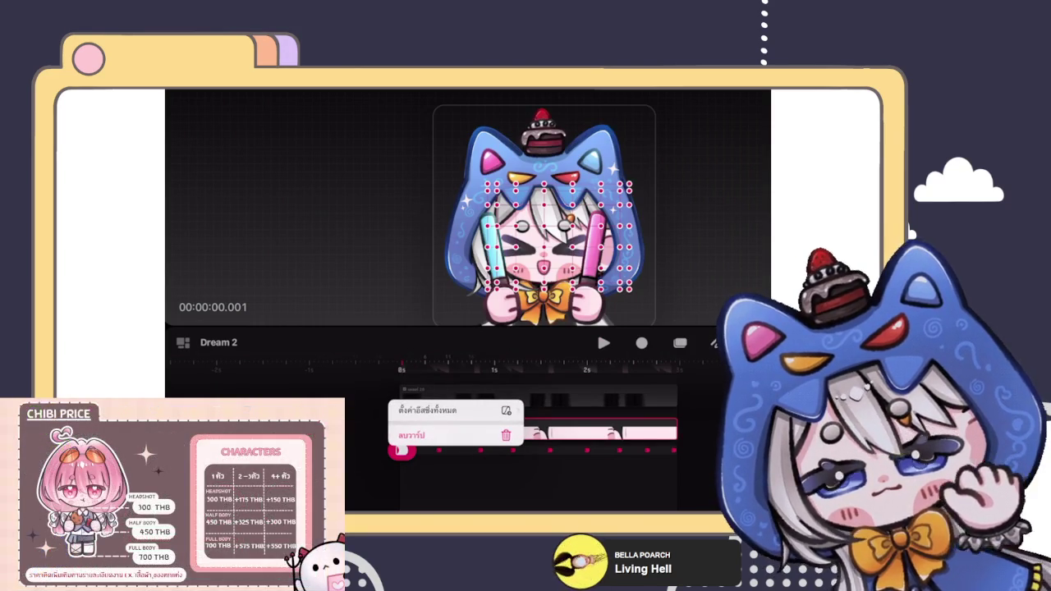
pyautogui.click(401, 450)
pyautogui.press('space')
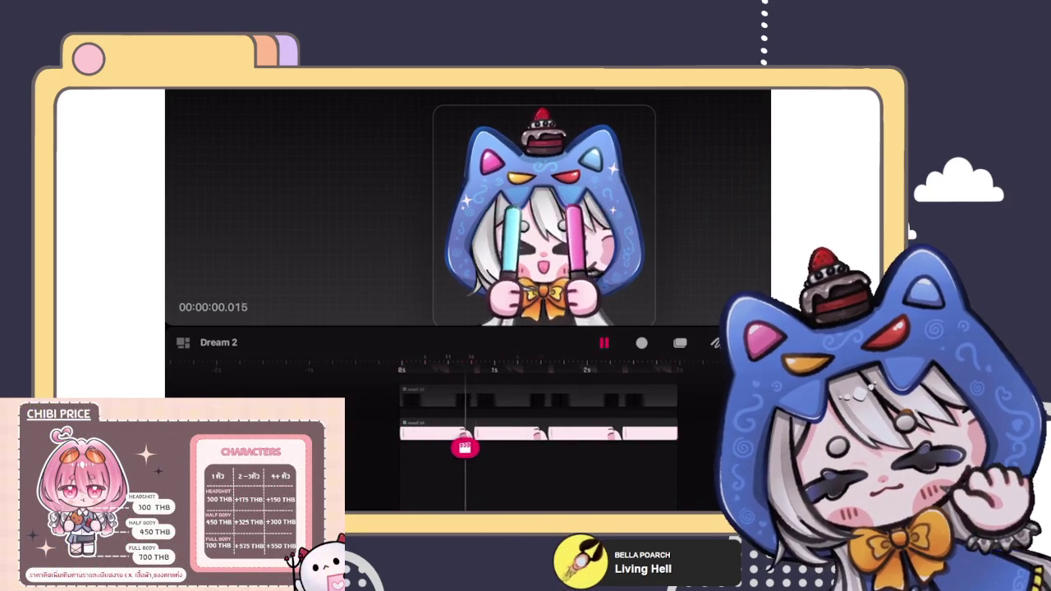
pyautogui.click(538, 432)
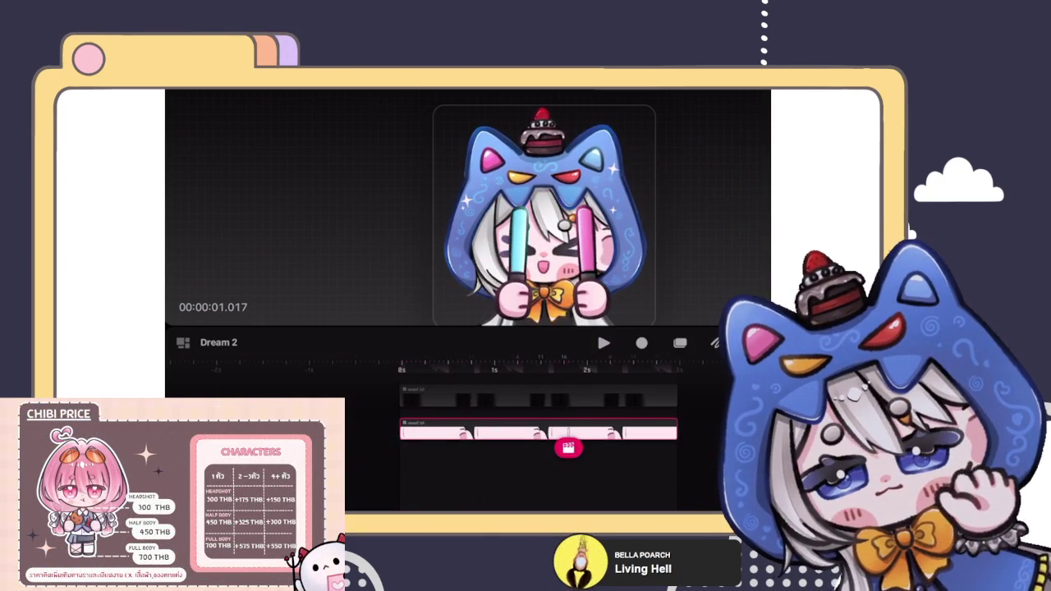
pyautogui.moveTo(543, 216); pyautogui.dragTo(519, 215)
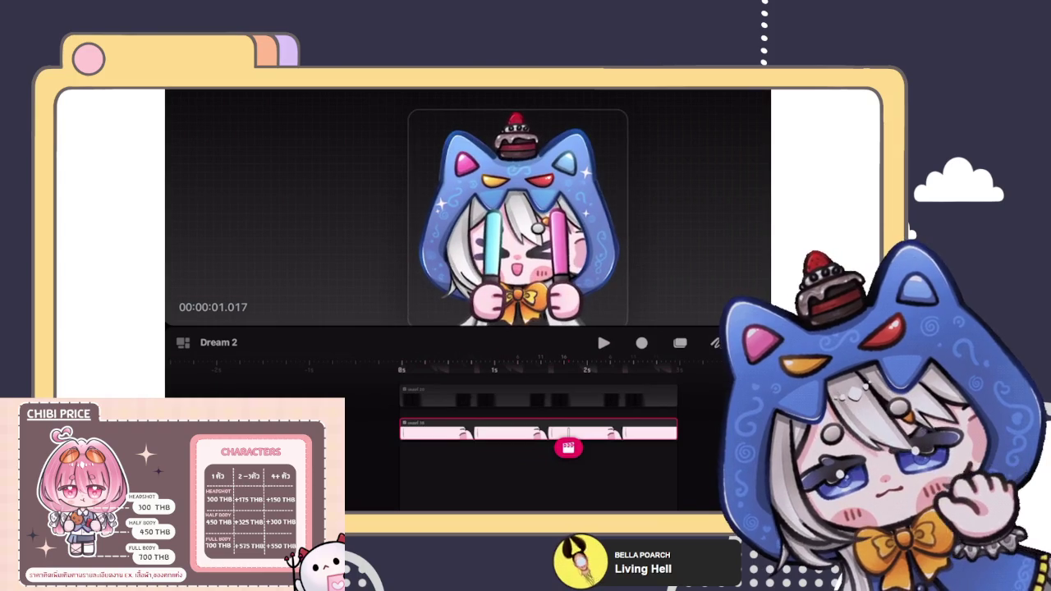
pyautogui.scroll(-2, 538, 448)
pyautogui.scroll(-2, 539, 448)
pyautogui.scroll(-2, 539, 447)
pyautogui.scroll(-2, 539, 448)
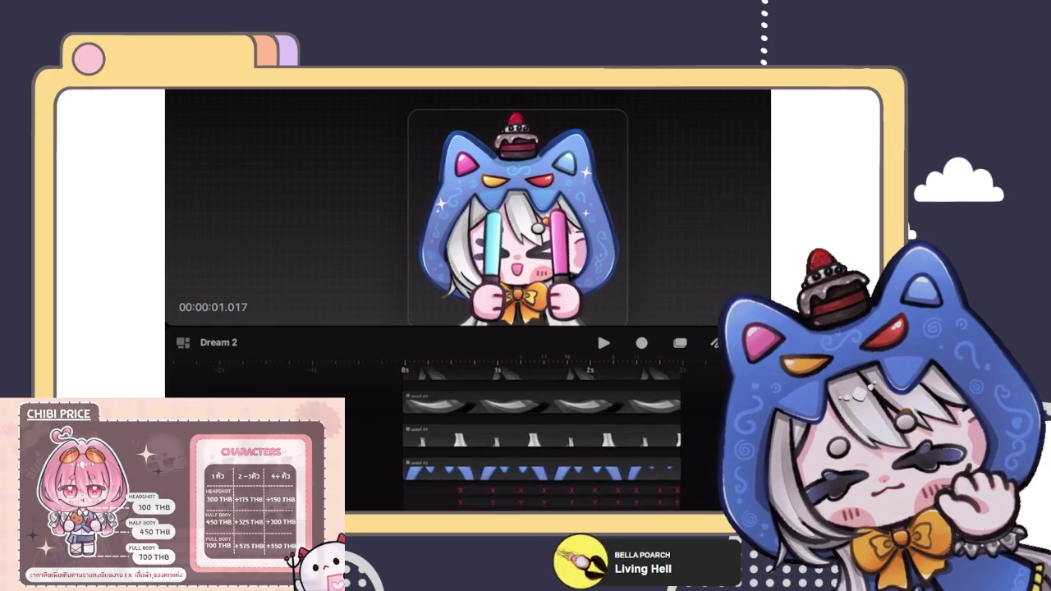
# Switch the blue hood track to Move & Scale motion at frame zero and arm Record.
pyautogui.click(534, 471)
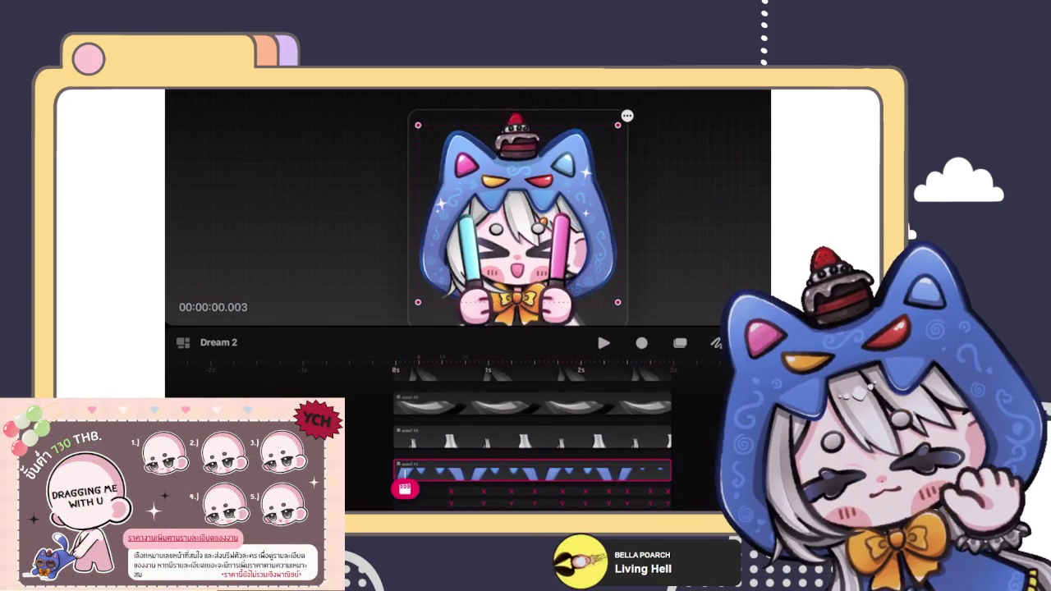
pyautogui.moveTo(405, 489)
pyautogui.mouseDown()
pyautogui.moveTo(395, 491)
pyautogui.moveTo(405, 488)
pyautogui.mouseUp()
pyautogui.click(404, 489)
pyautogui.click(403, 434)
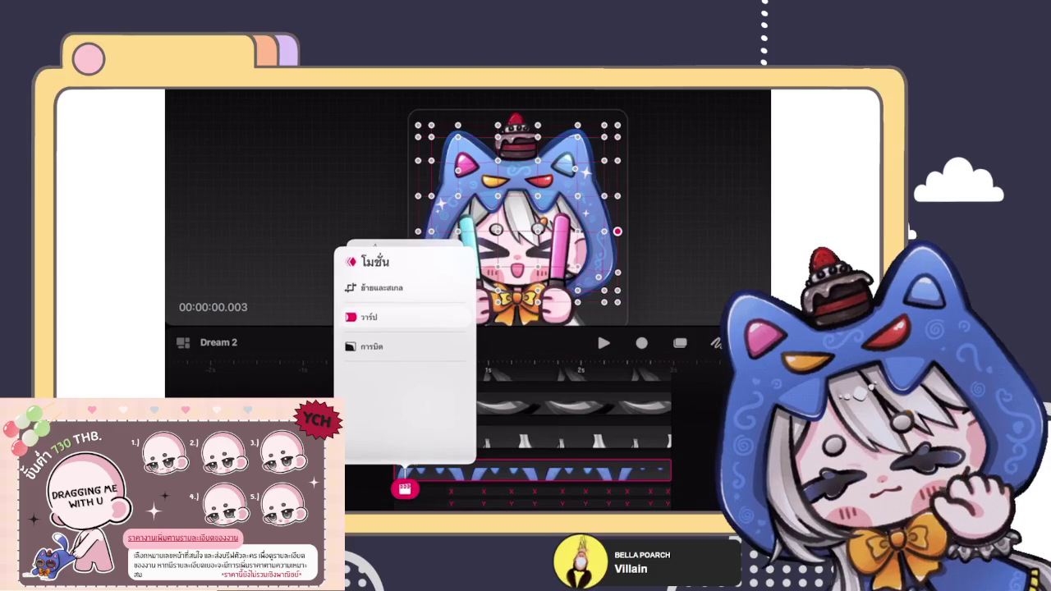
pyautogui.click(374, 287)
pyautogui.click(643, 342)
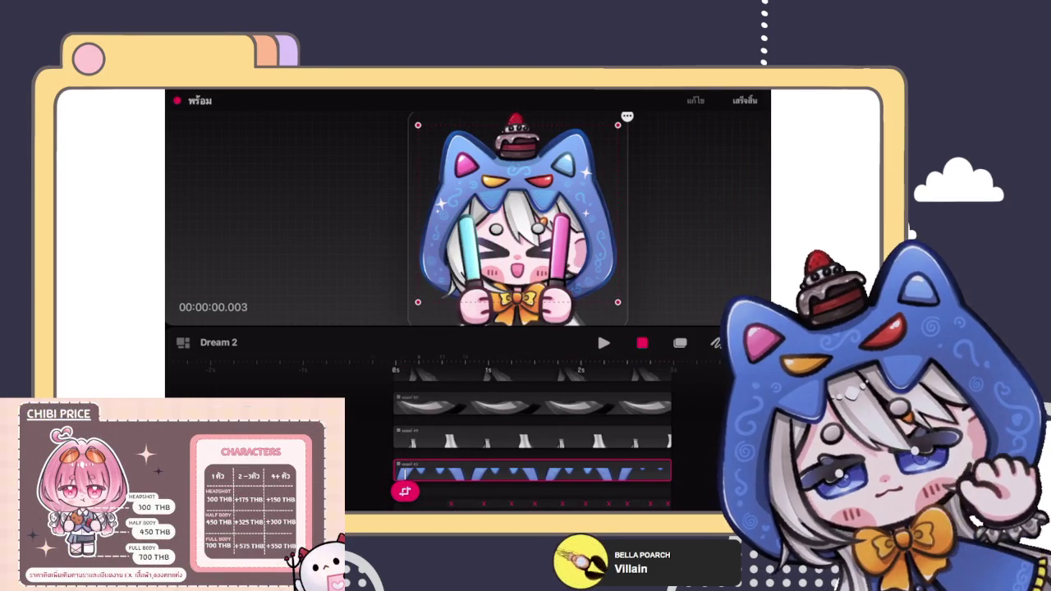
# Reposition the layer's anchor point using Edit Anchor.
pyautogui.click(627, 116)
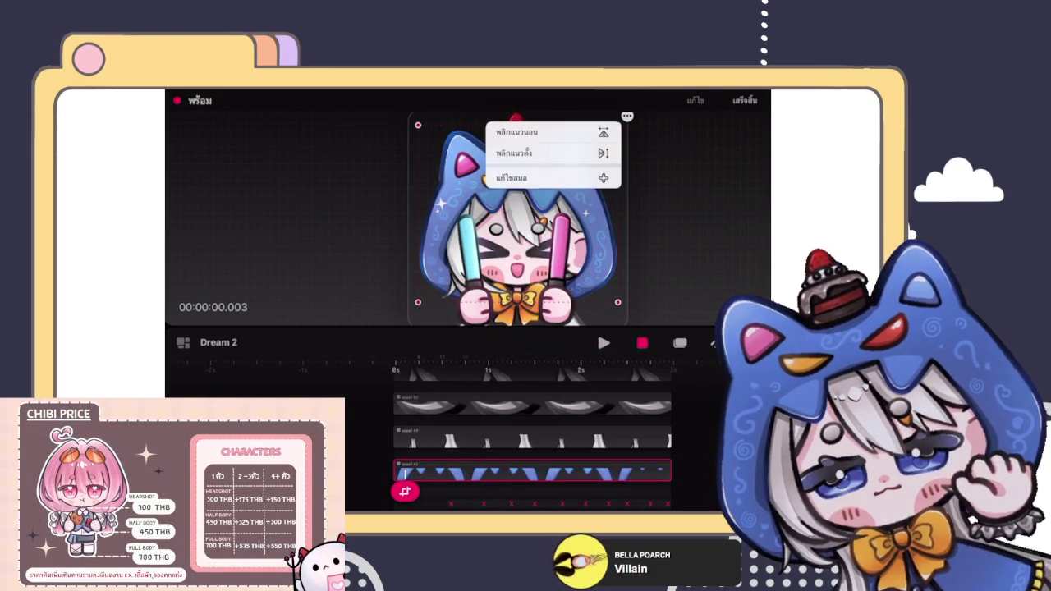
pyautogui.click(546, 153)
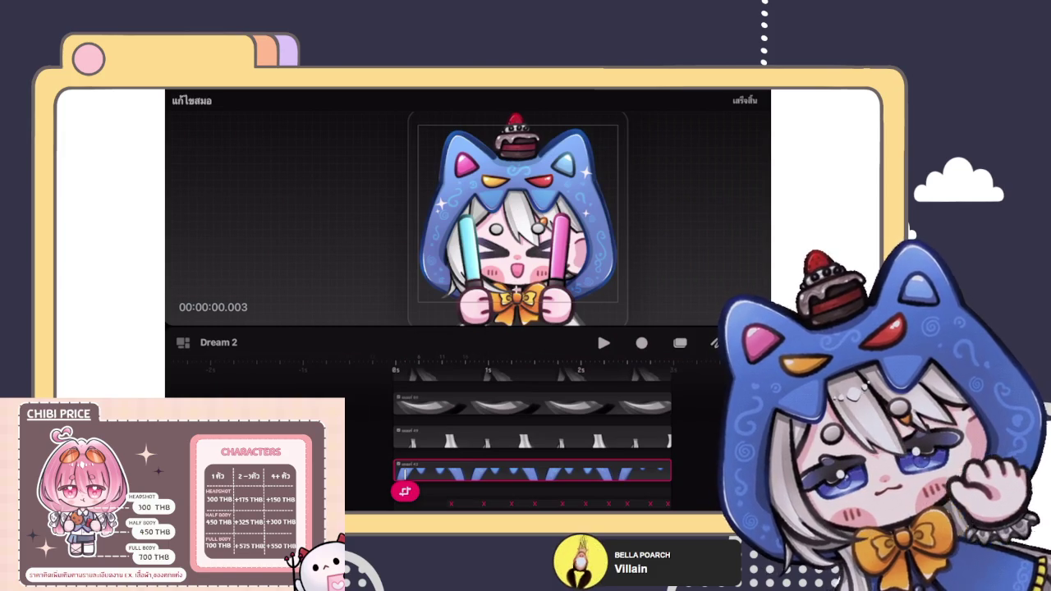
pyautogui.click(744, 100)
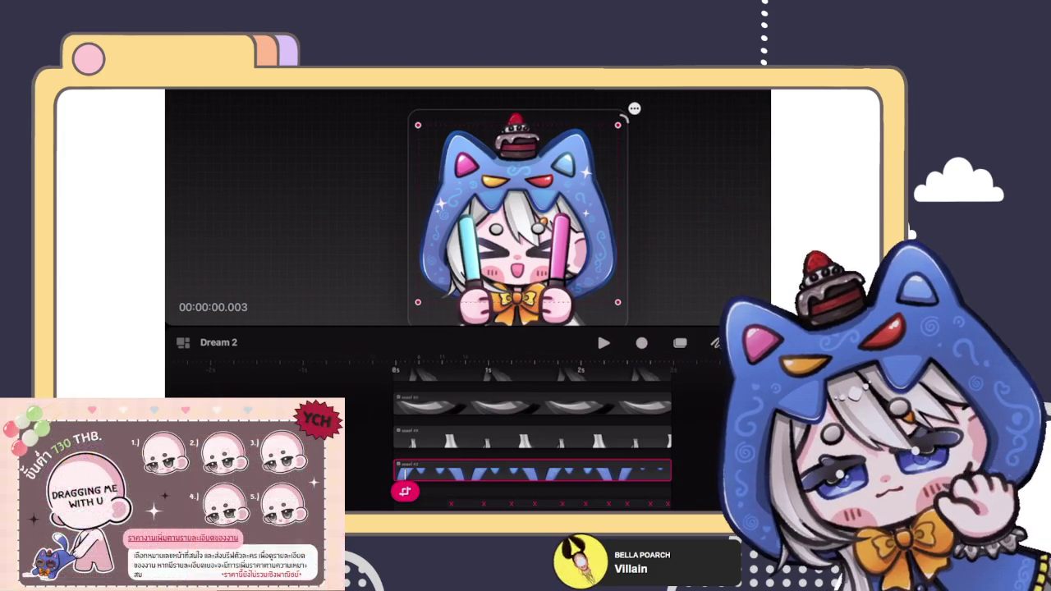
# Record a wobbling, tilting bounce by dragging the character, then stop recording.
pyautogui.click(641, 342)
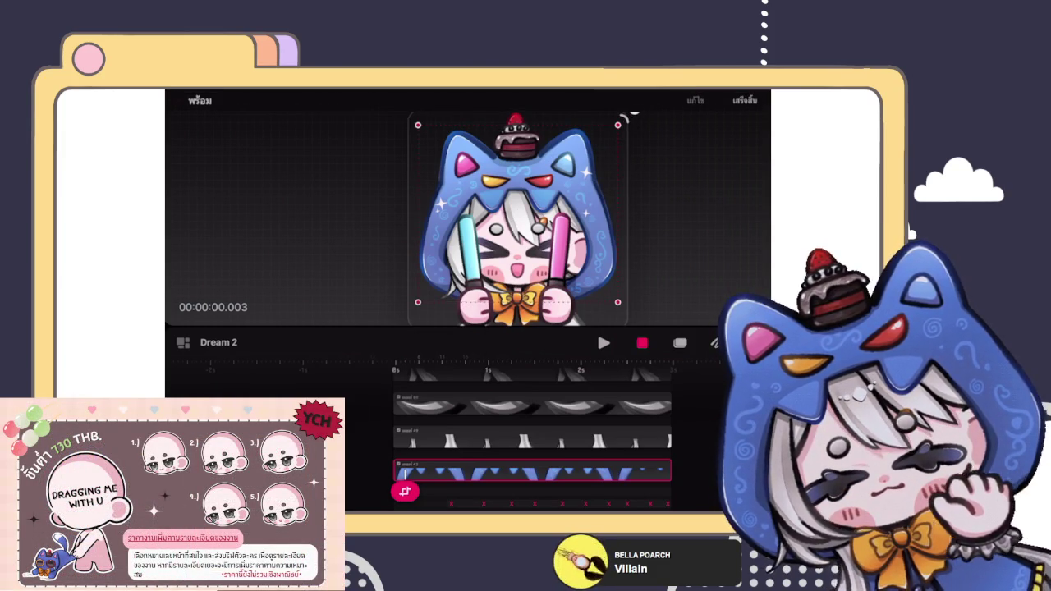
pyautogui.moveTo(517, 222); pyautogui.dragTo(522, 223)
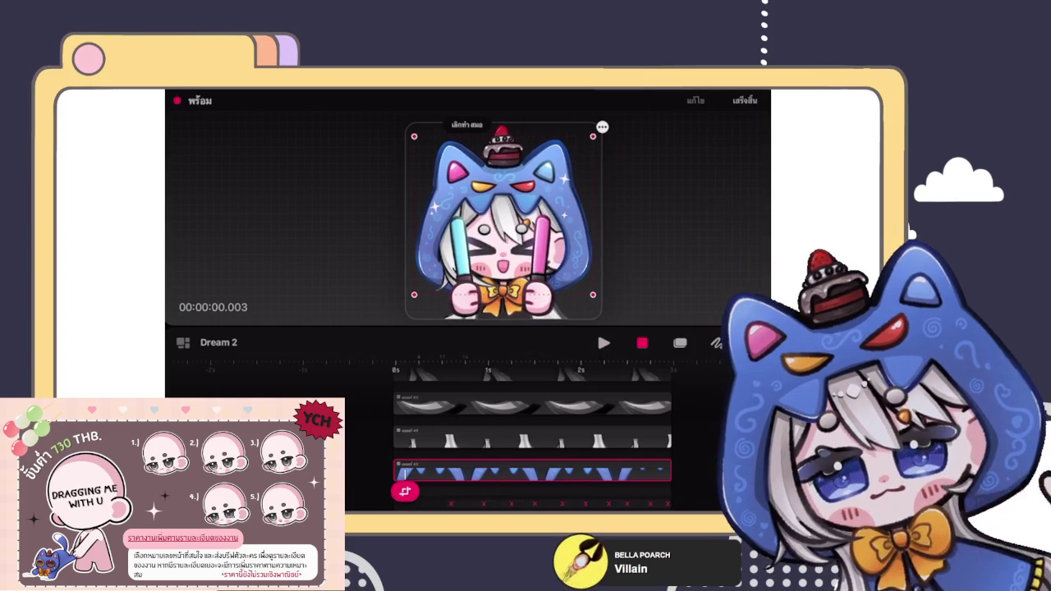
pyautogui.moveTo(502, 222); pyautogui.dragTo(506, 223)
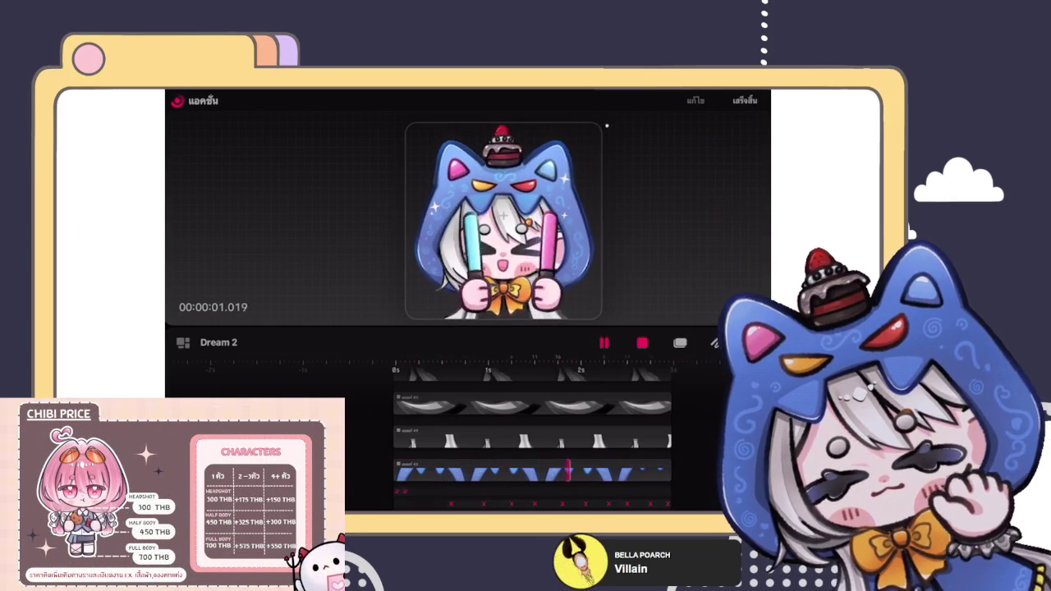
pyautogui.press('space')
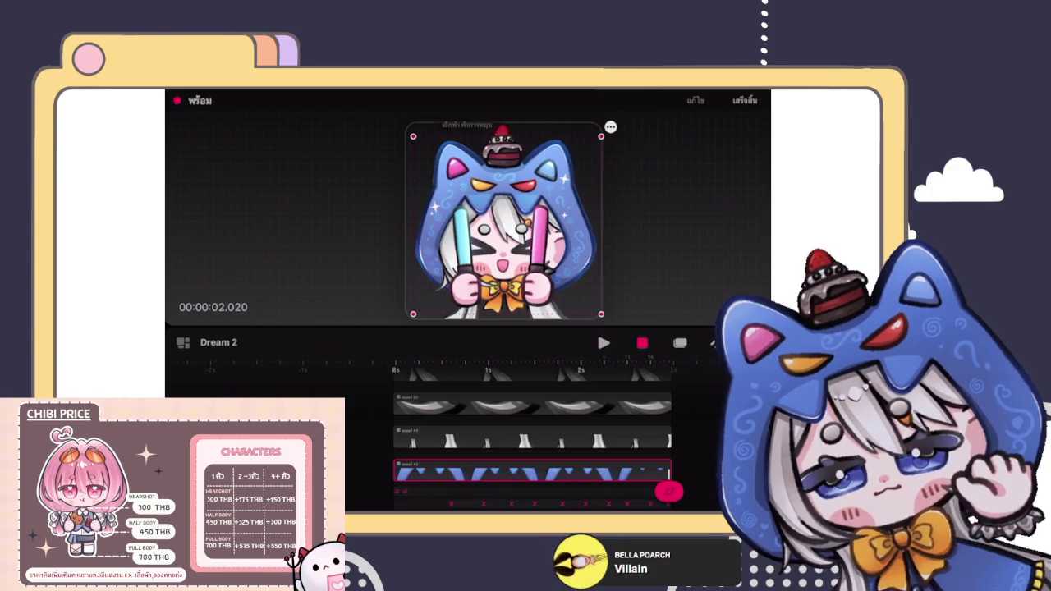
# Rewind to the start and review the track's motion types without changing them.
pyautogui.press('Home')
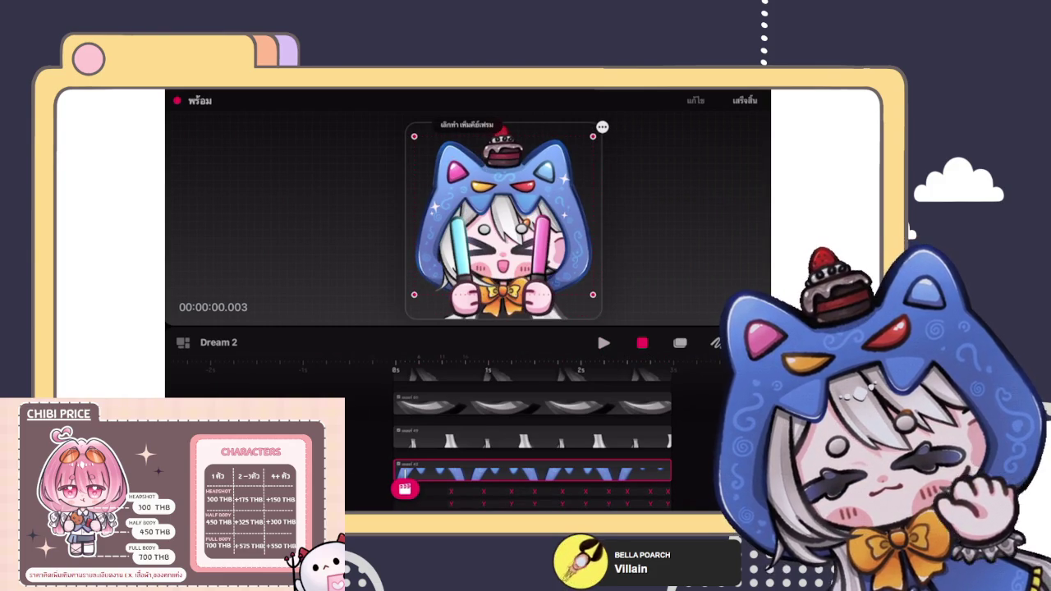
pyautogui.click(405, 472)
pyautogui.click(359, 430)
pyautogui.click(378, 277)
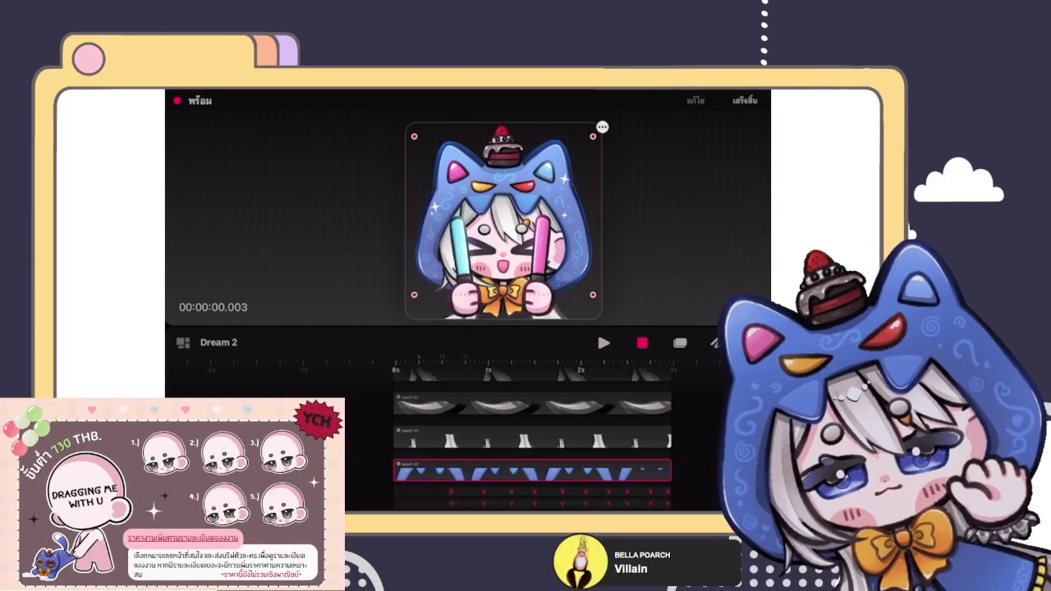
# Play back the recording, rotate the character slightly, and remove the recorded motion marker.
pyautogui.press('space')
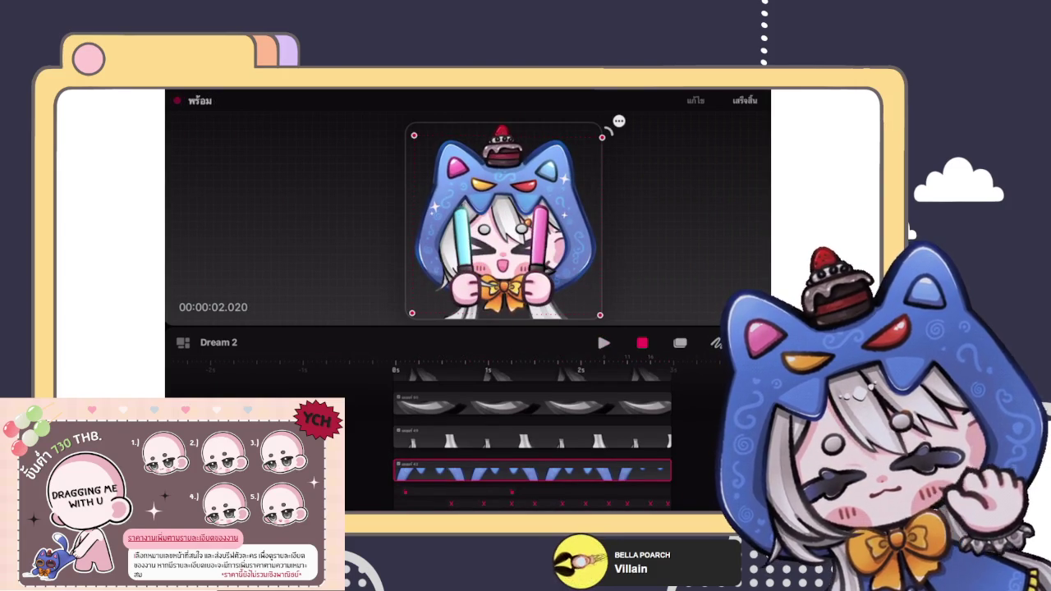
pyautogui.press('space')
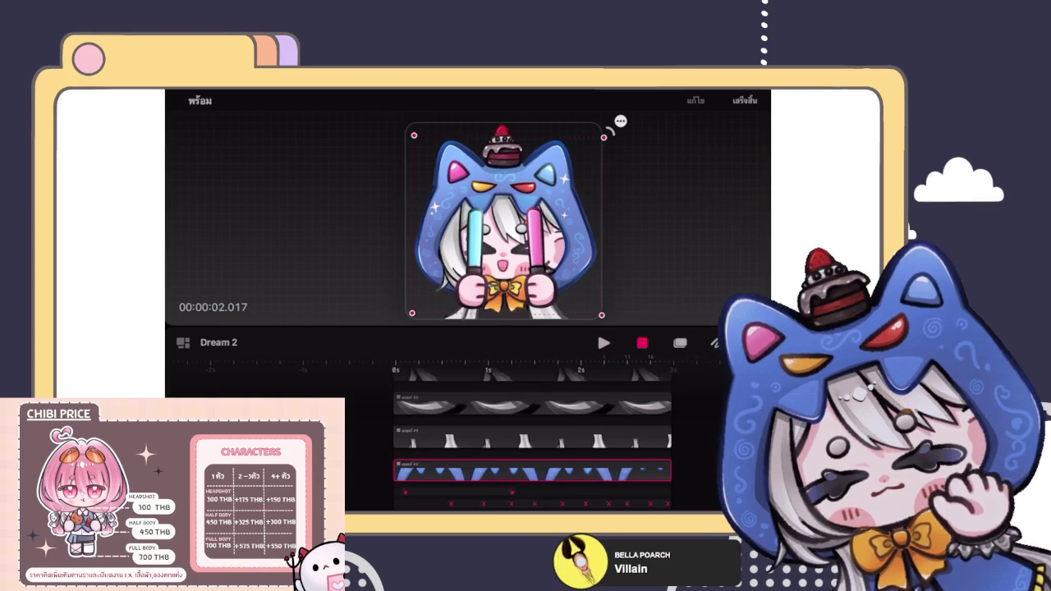
pyautogui.moveTo(620, 120); pyautogui.dragTo(611, 126)
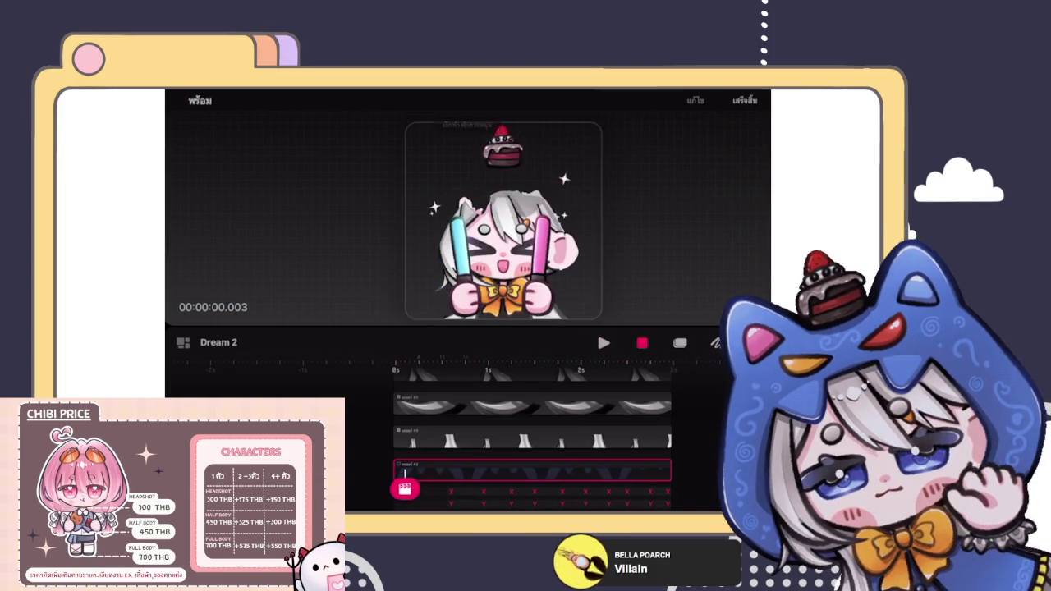
pyautogui.click(404, 489)
pyautogui.click(370, 436)
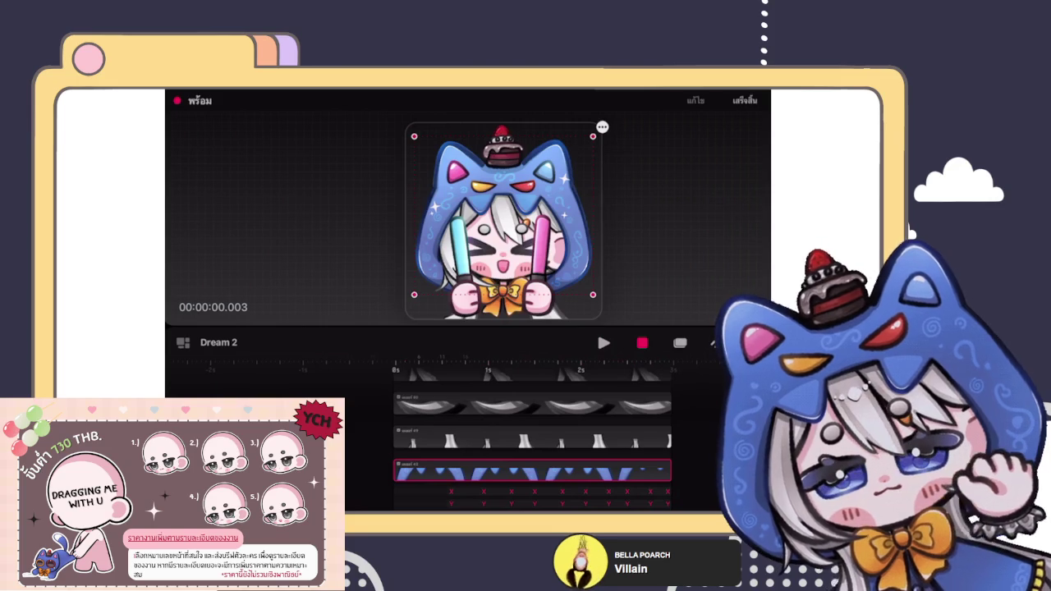
# Undo the rotation after a playback check, rewind, and arm motion recording again.
pyautogui.press('space')
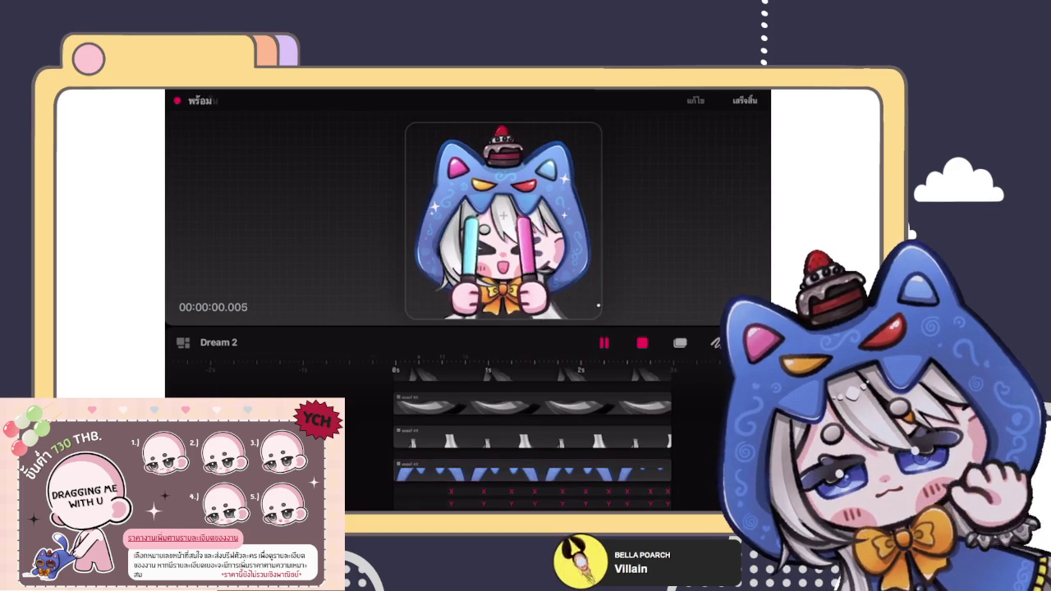
pyautogui.press('space')
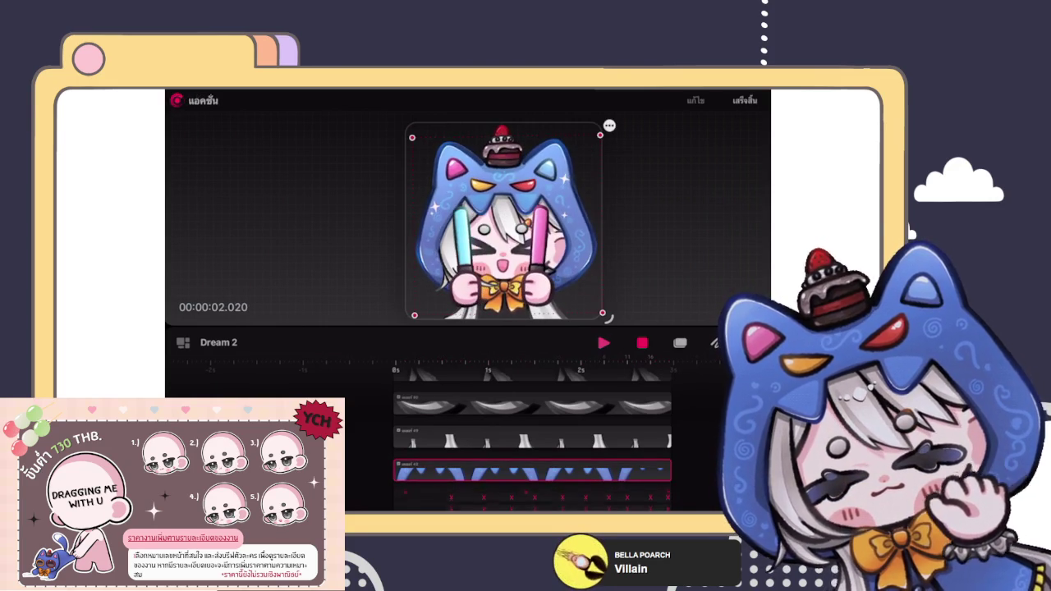
pyautogui.hotkey('ctrl', 'z')
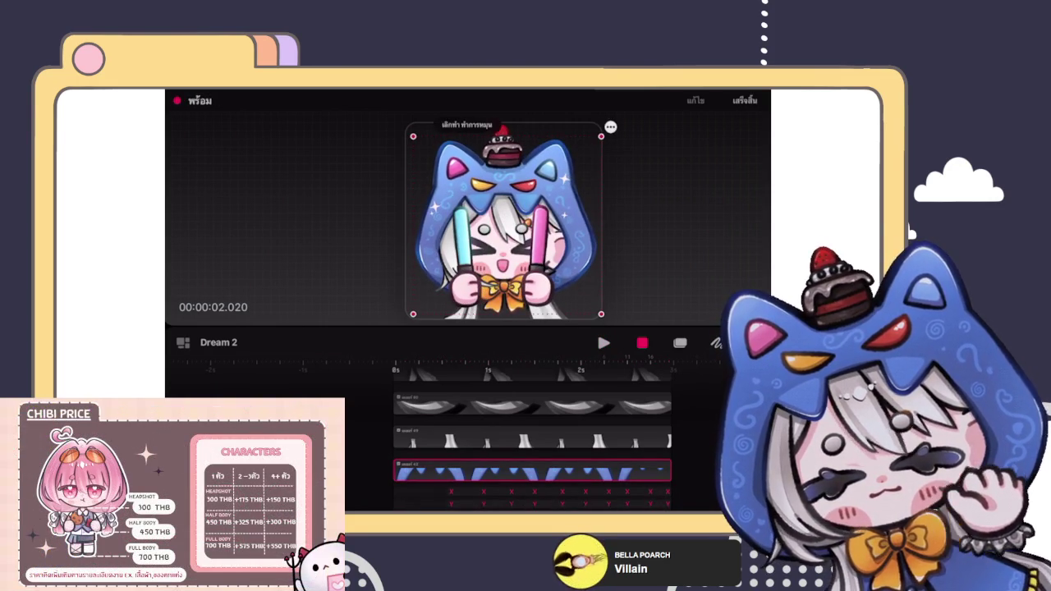
pyautogui.click(401, 487)
pyautogui.click(360, 440)
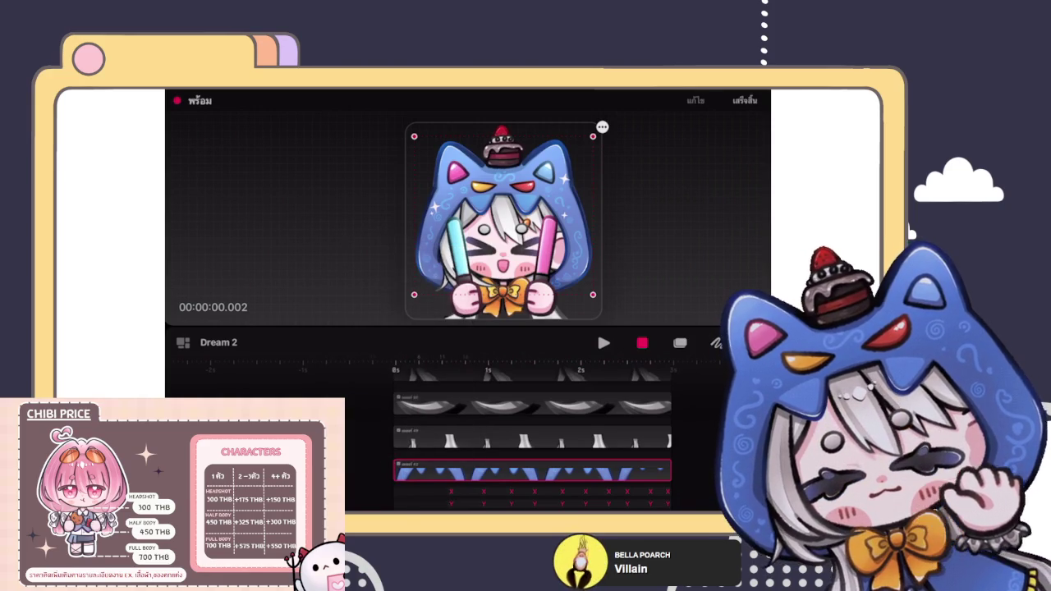
pyautogui.click(642, 344)
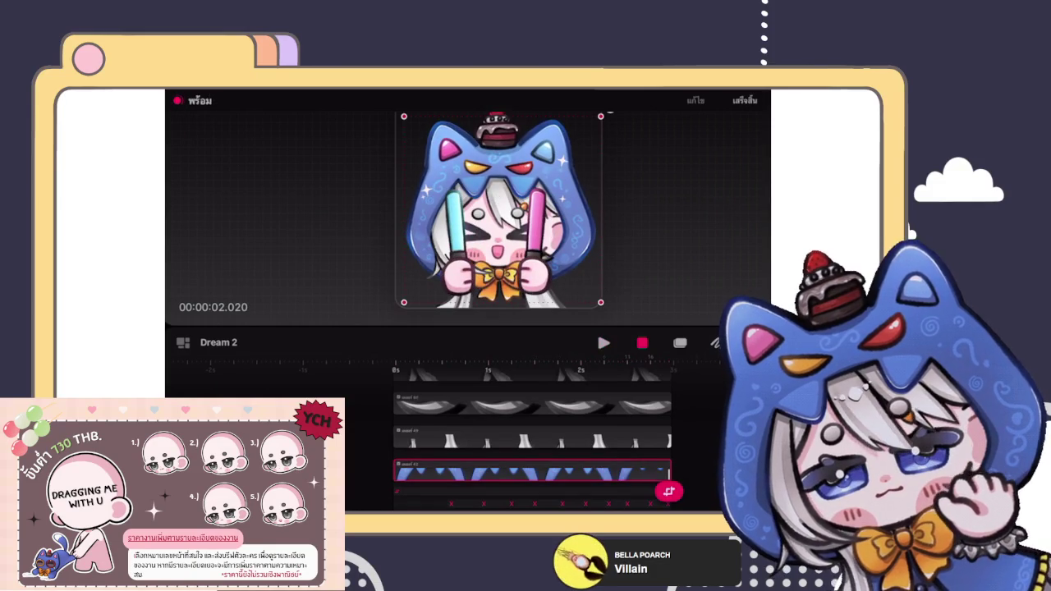
# Undo the last added keyframe and play the animation twice to check it.
pyautogui.hotkey('ctrl', 'z')
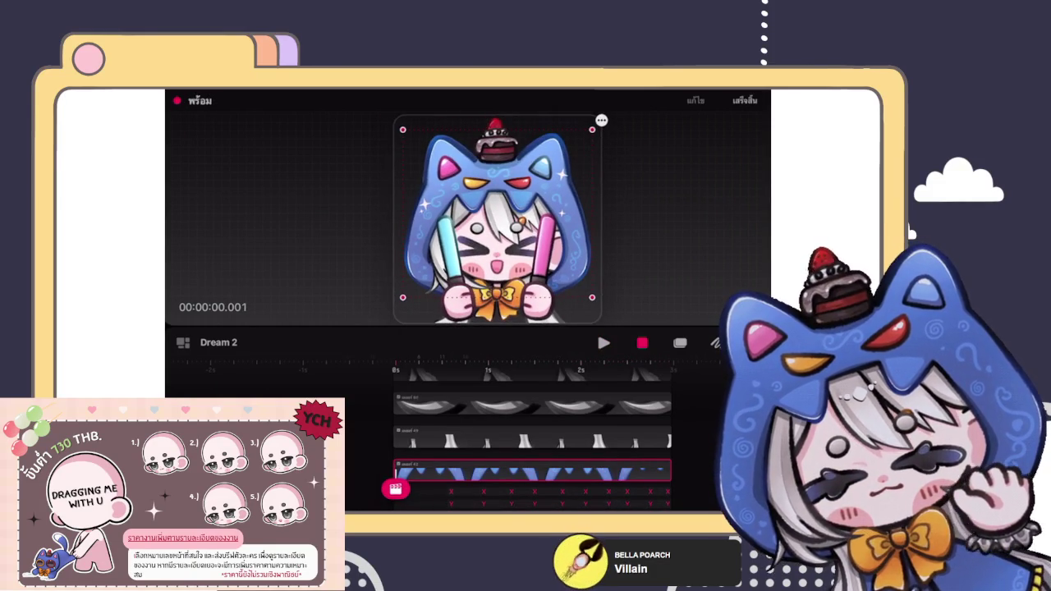
pyautogui.press('space')
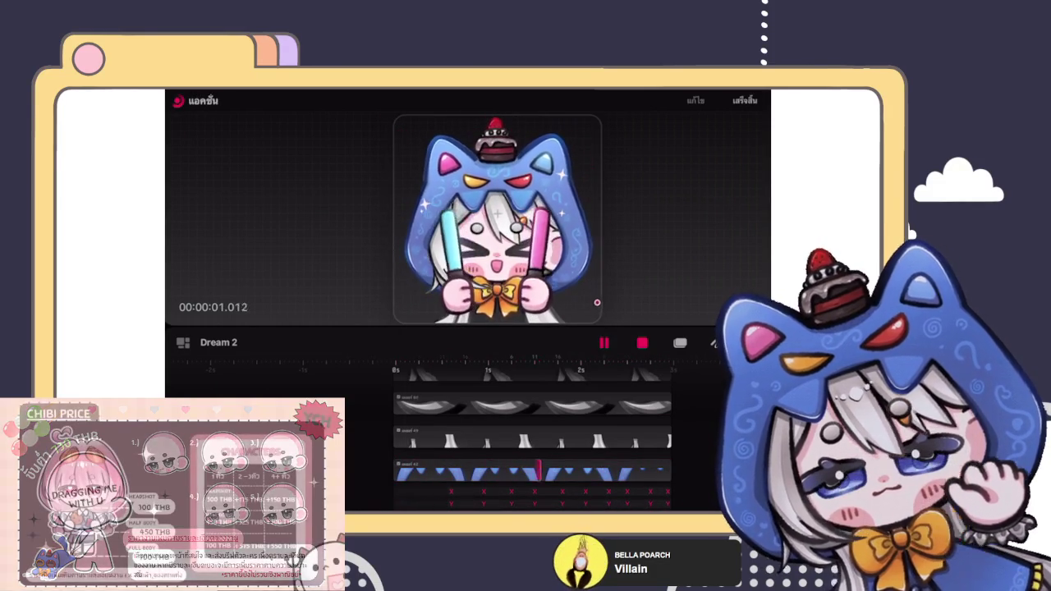
pyautogui.press('space')
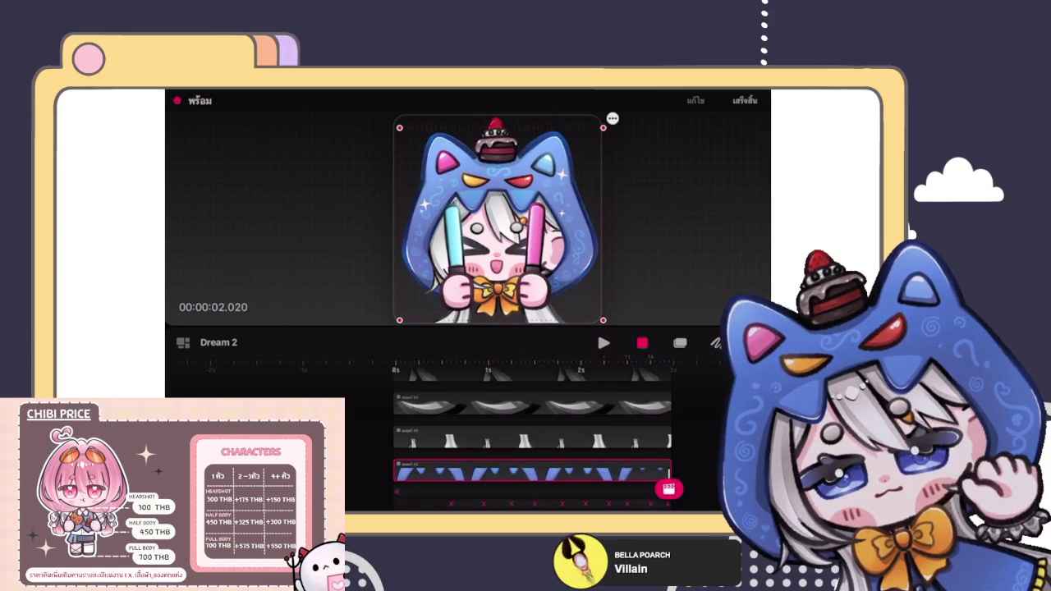
pyautogui.press('space')
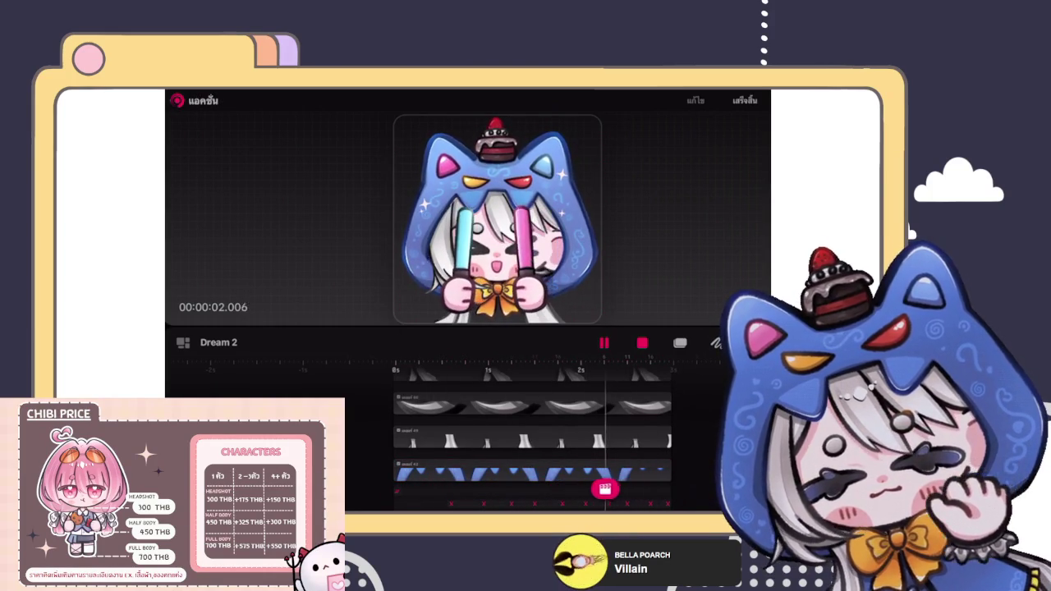
pyautogui.press('space')
# Enlarge the hood character and key that size at the very start of the clip.
pyautogui.moveTo(599, 302); pyautogui.dragTo(619, 315)
pyautogui.moveTo(595, 488); pyautogui.dragTo(400, 489)
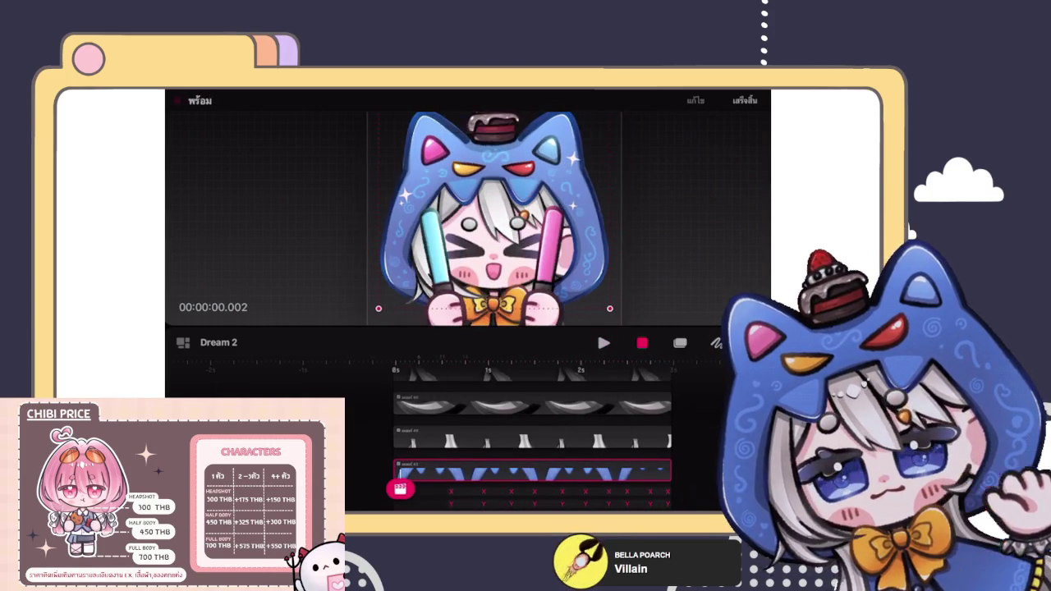
pyautogui.click(410, 471)
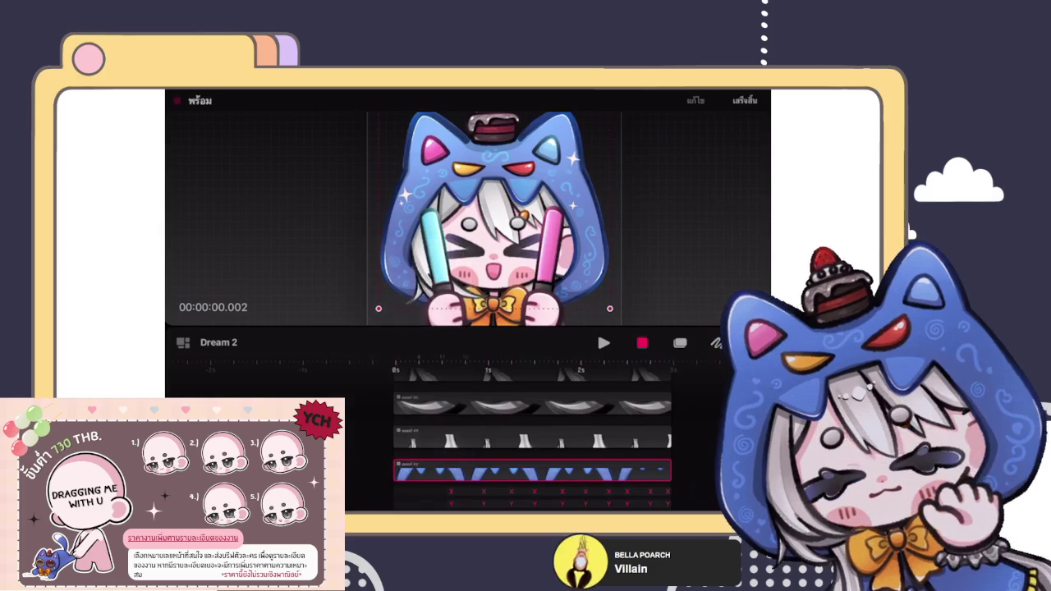
pyautogui.click(405, 489)
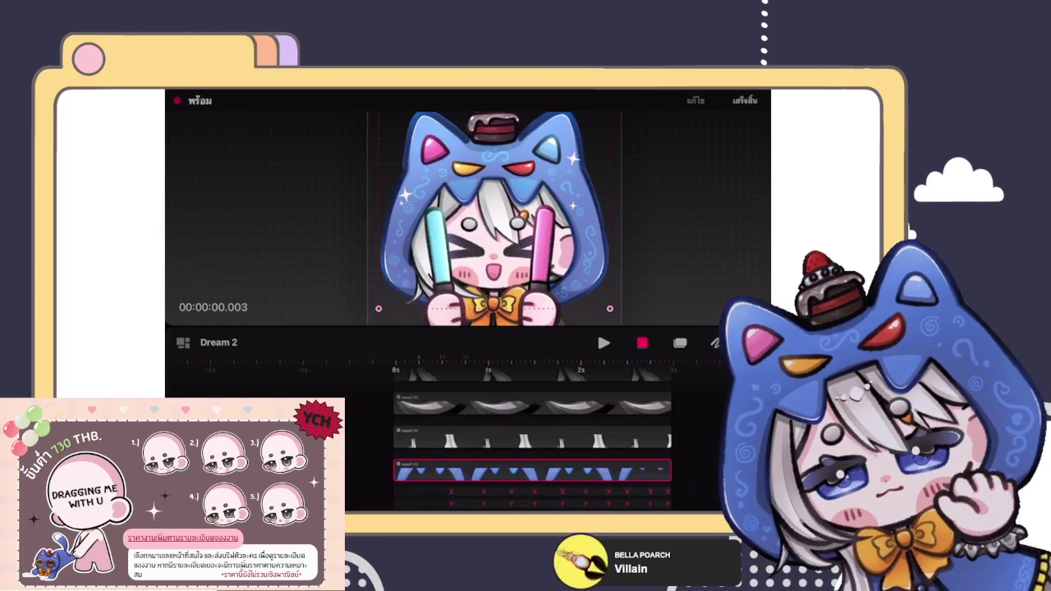
# Pick the blue hood track, scrub to about one second, confirm the warp, and replay.
pyautogui.scroll(-2, 533, 443)
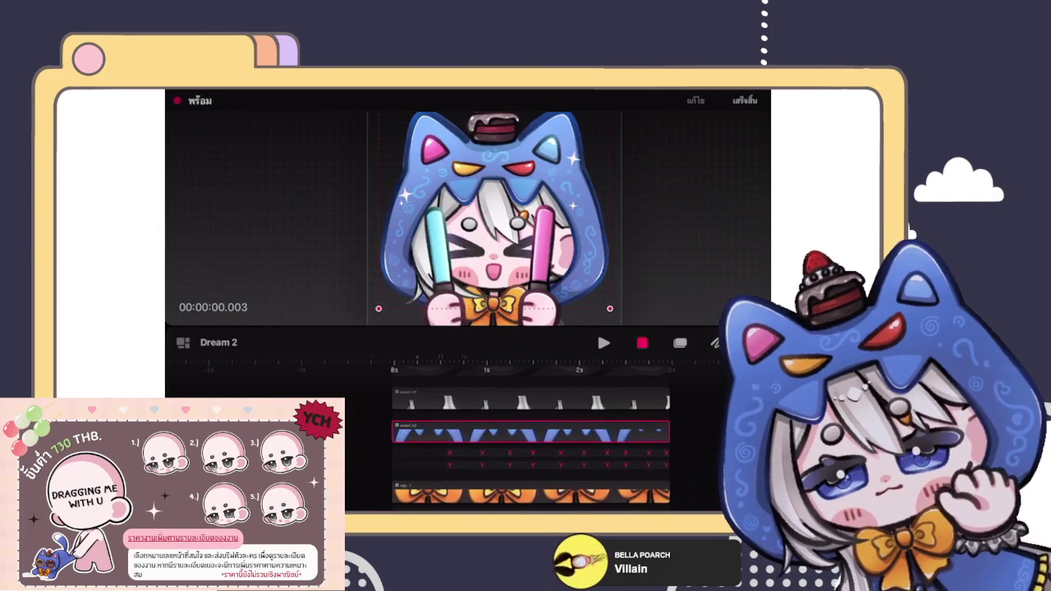
pyautogui.press('space')
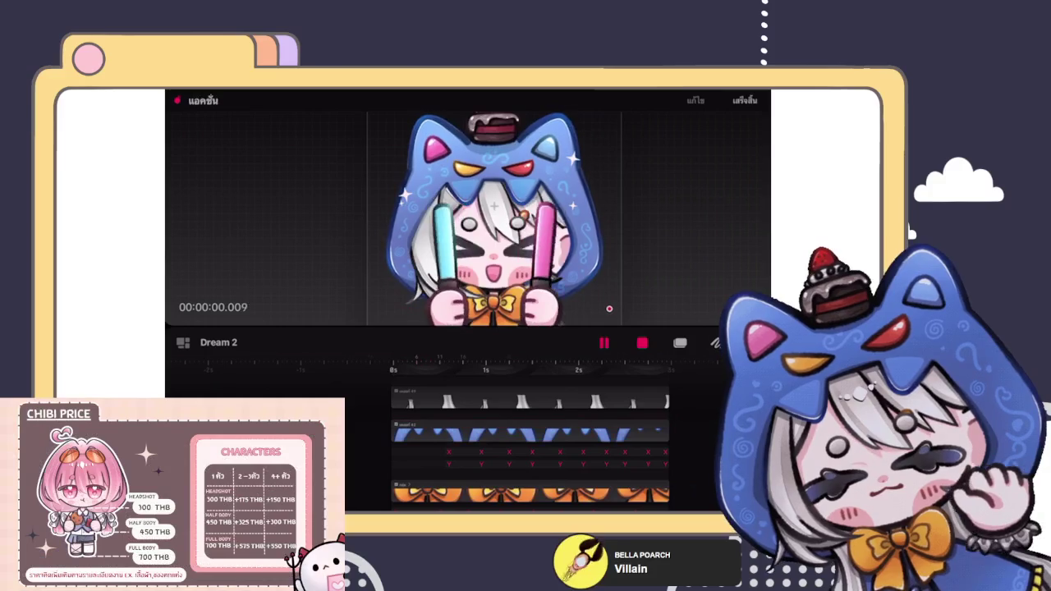
pyautogui.click(555, 451)
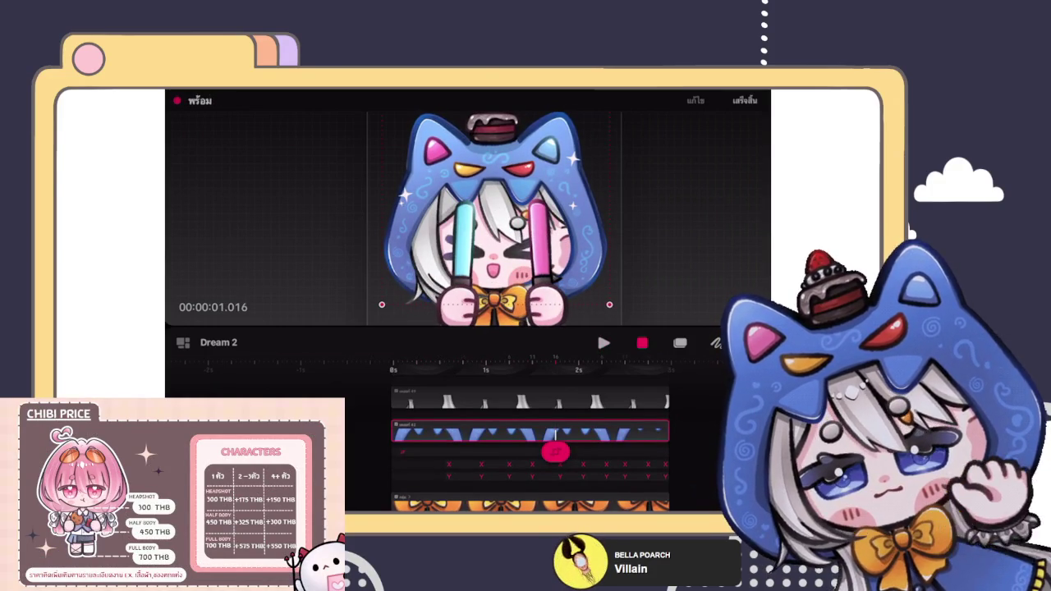
pyautogui.moveTo(555, 451); pyautogui.dragTo(427, 451)
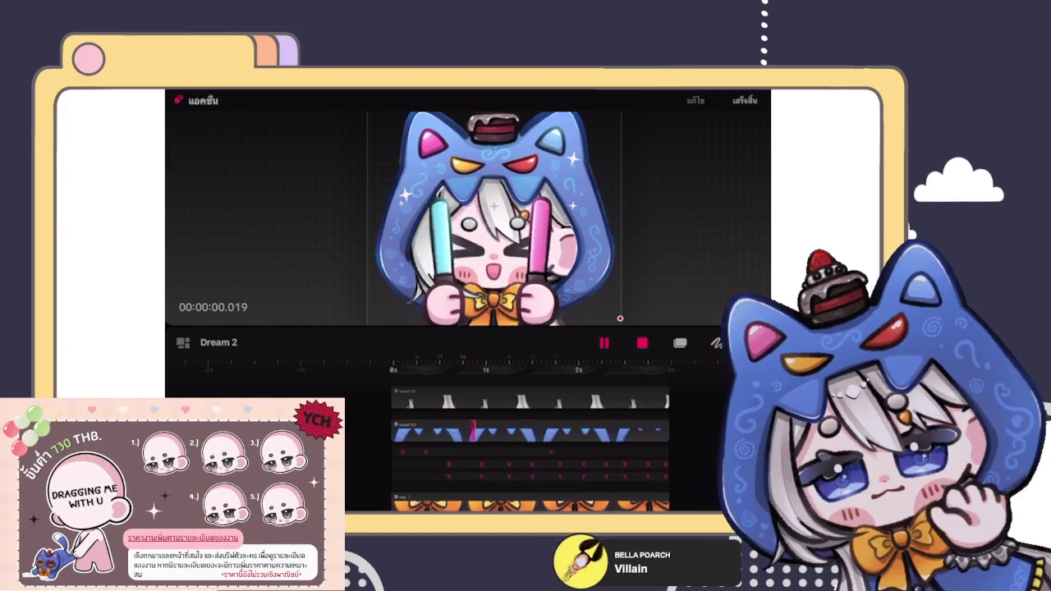
pyautogui.moveTo(426, 451)
pyautogui.mouseDown()
pyautogui.moveTo(659, 451)
pyautogui.moveTo(448, 451)
pyautogui.mouseUp()
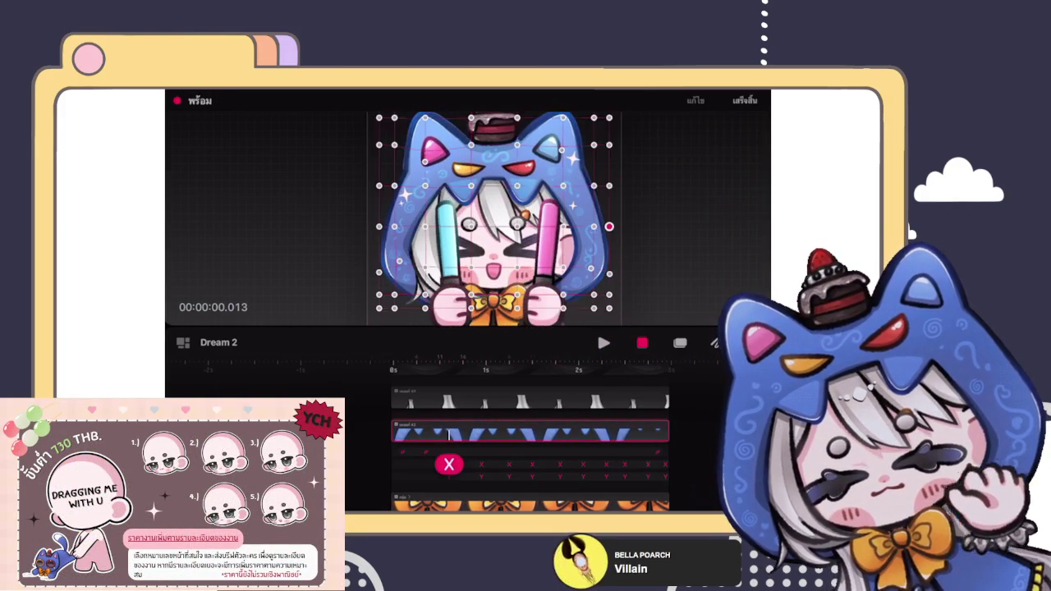
pyautogui.click(604, 342)
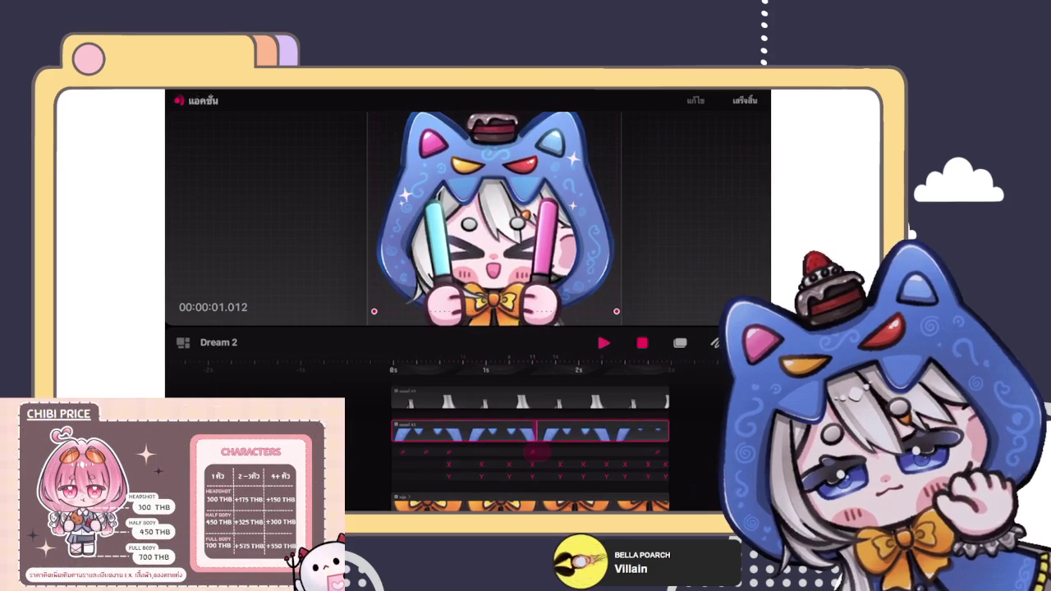
pyautogui.click(745, 100)
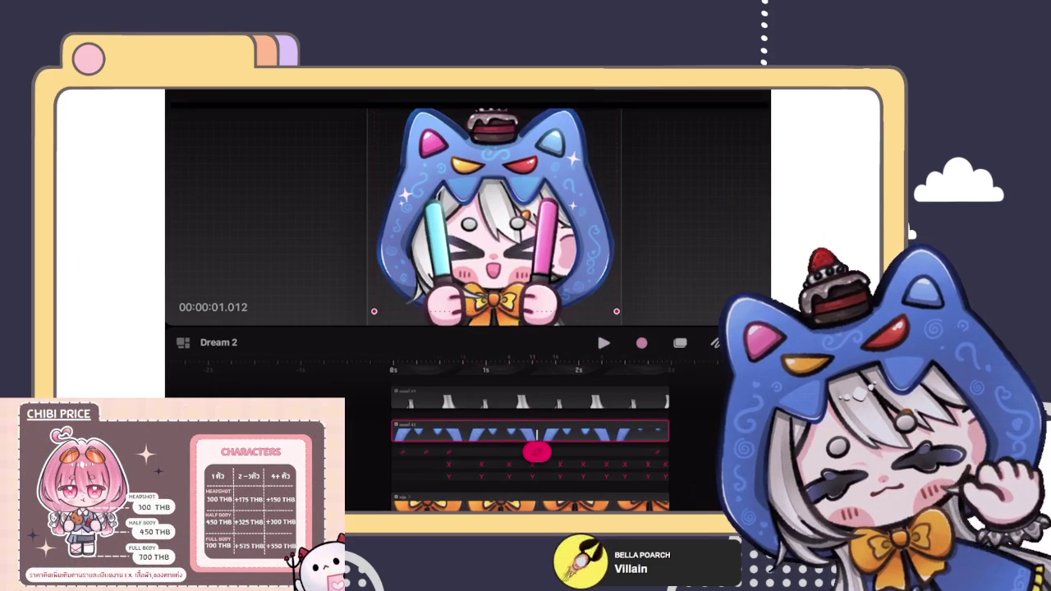
pyautogui.click(603, 342)
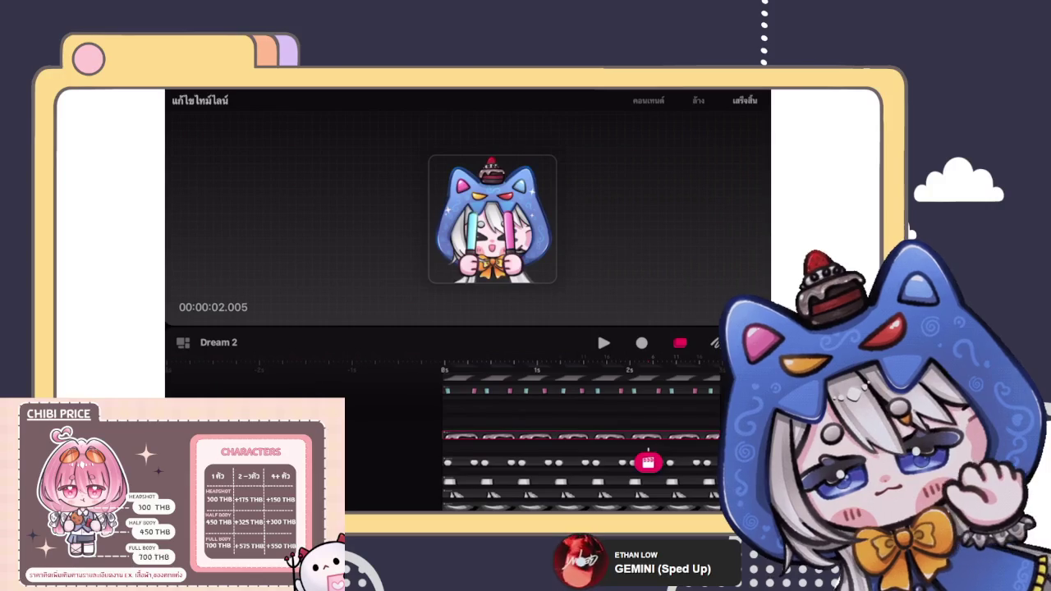
# Delete the unwanted tracks from the timeline and finish editing.
pyautogui.click(648, 411)
pyautogui.click(610, 391)
pyautogui.click(648, 449)
pyautogui.click(636, 391)
pyautogui.click(648, 435)
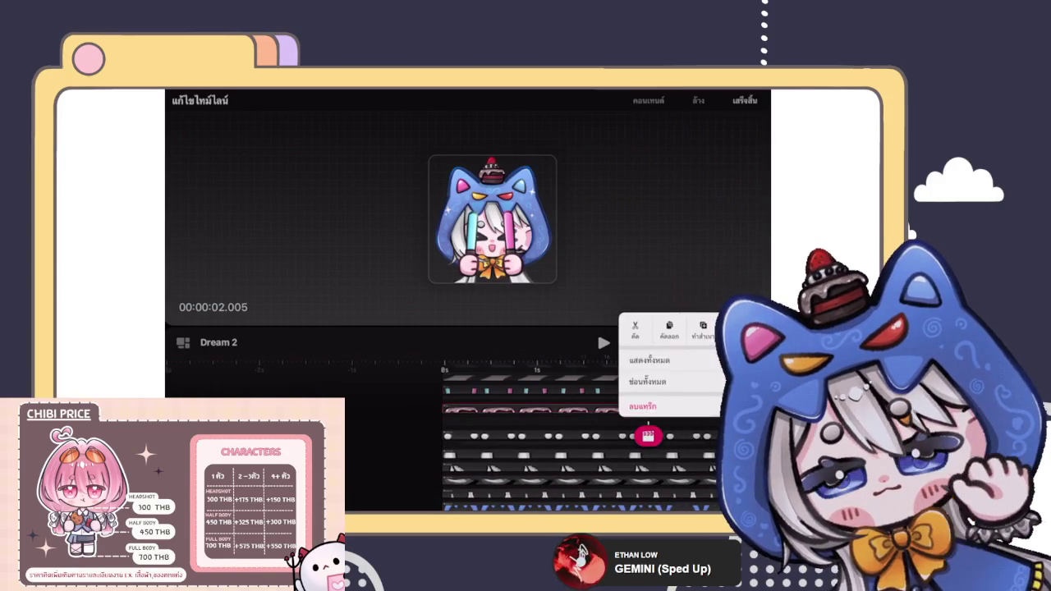
pyautogui.click(643, 406)
pyautogui.click(743, 100)
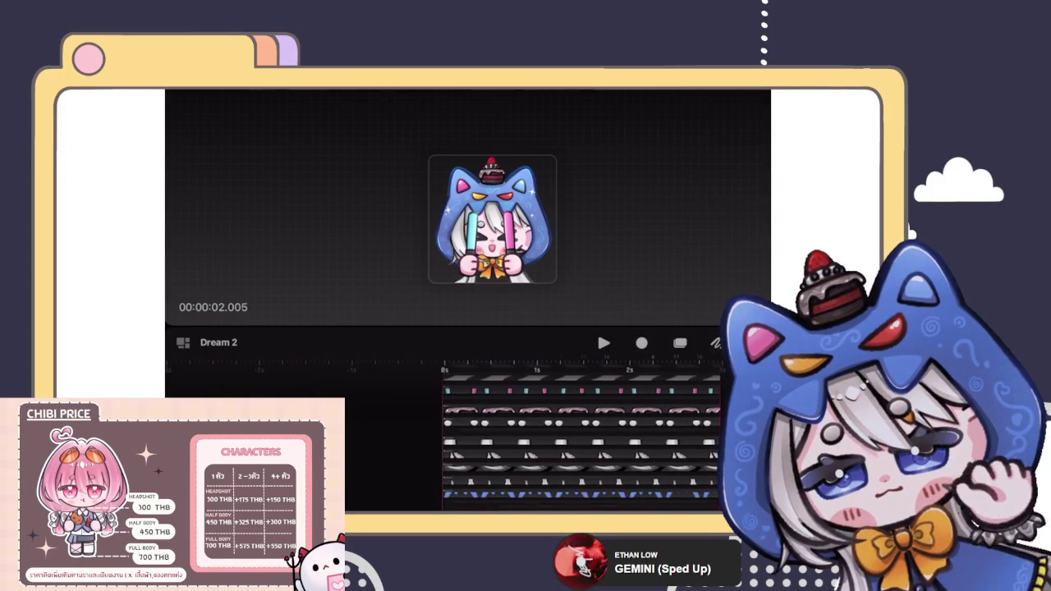
# Insert a new track into the timeline from the track menu.
pyautogui.click(444, 422)
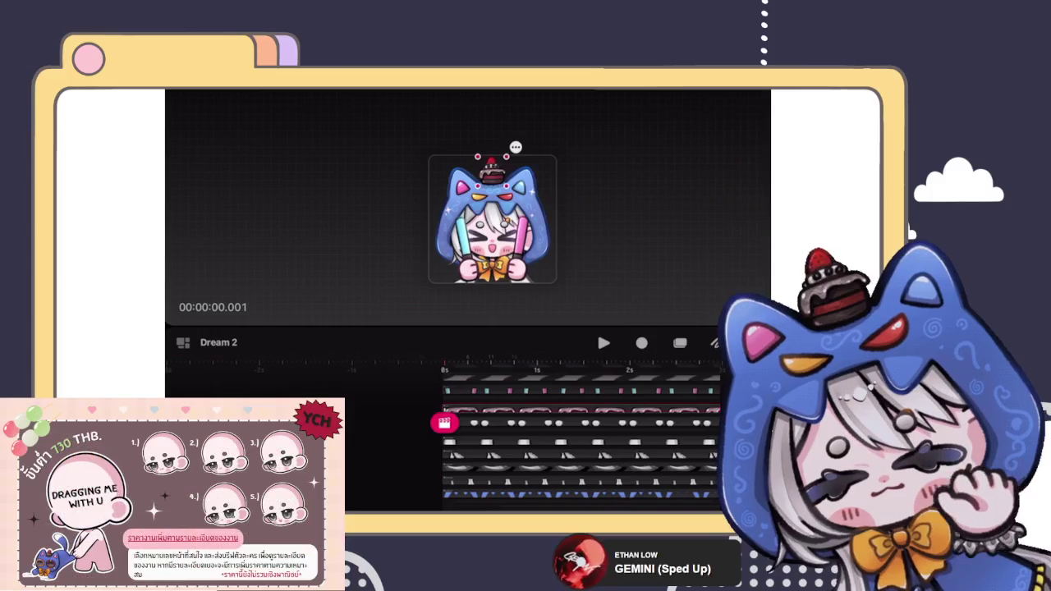
pyautogui.click(445, 423)
pyautogui.click(401, 376)
pyautogui.click(421, 229)
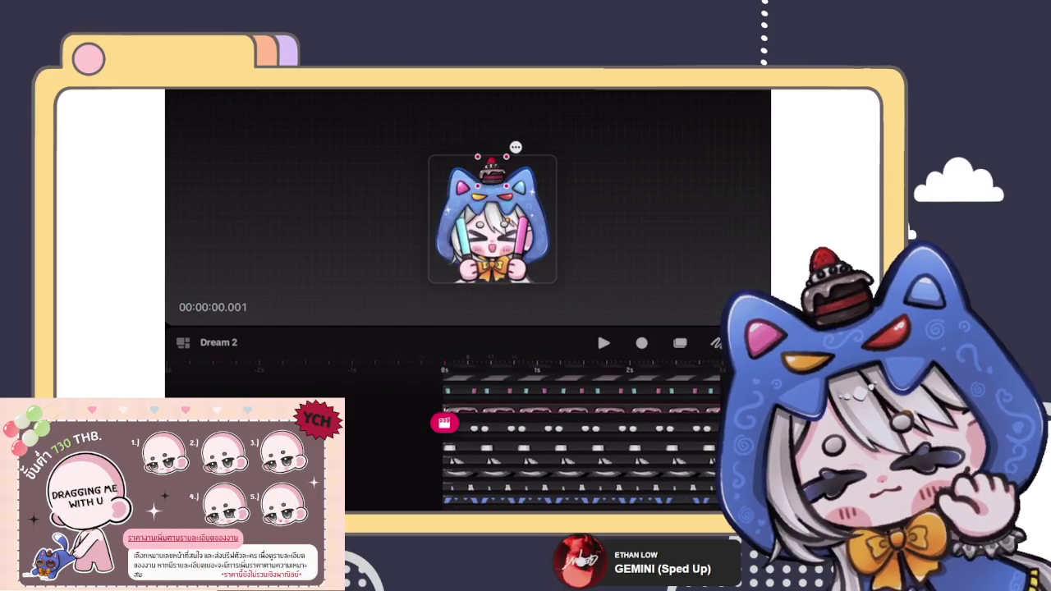
# Select the cake on top of the hood and play the animation twice to preview.
pyautogui.click(480, 150)
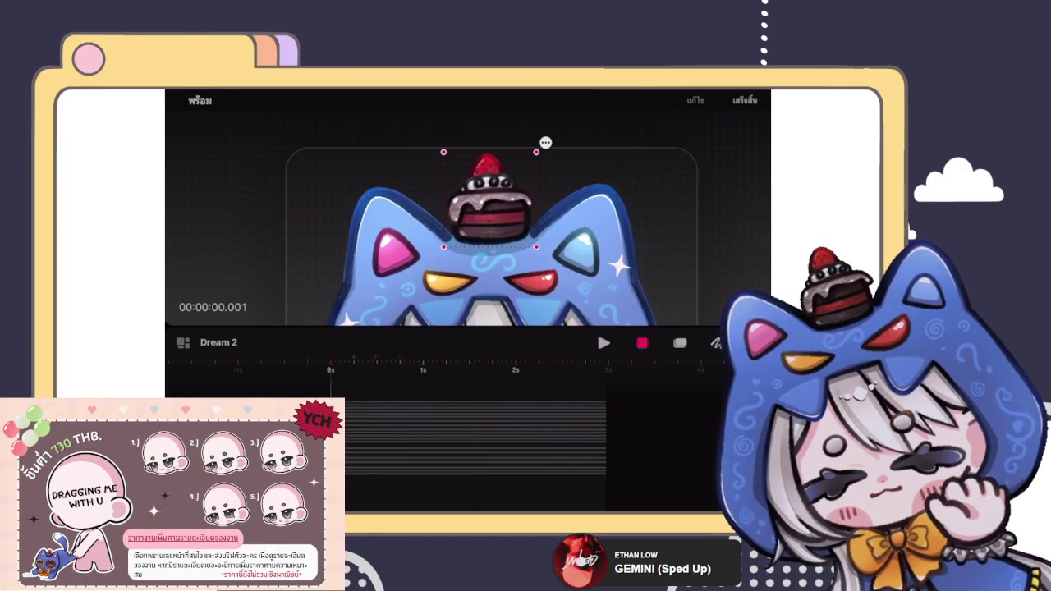
pyautogui.press('space')
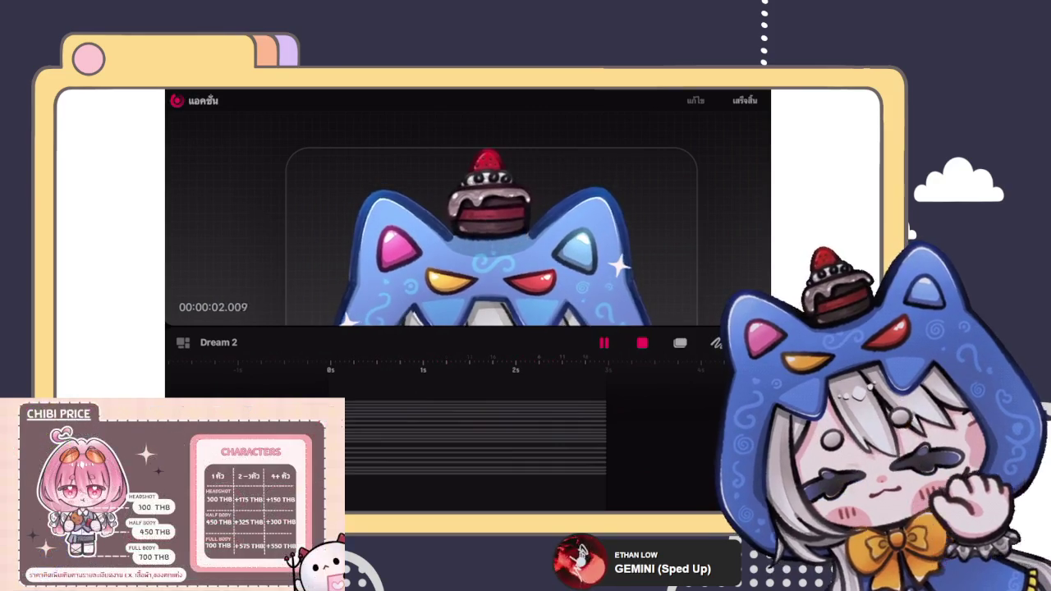
pyautogui.press('space')
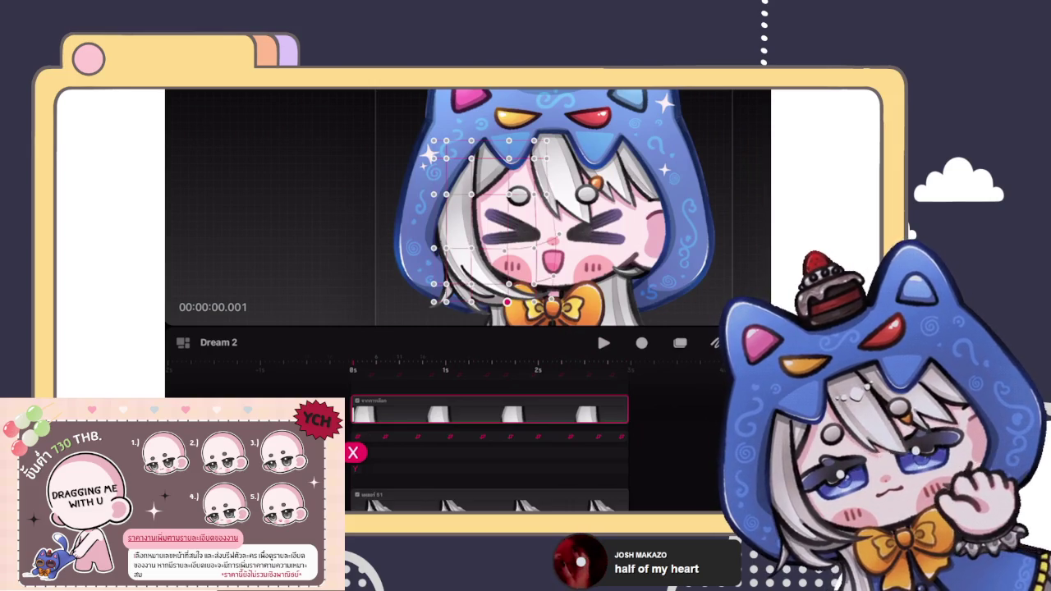
pyautogui.click(366, 410)
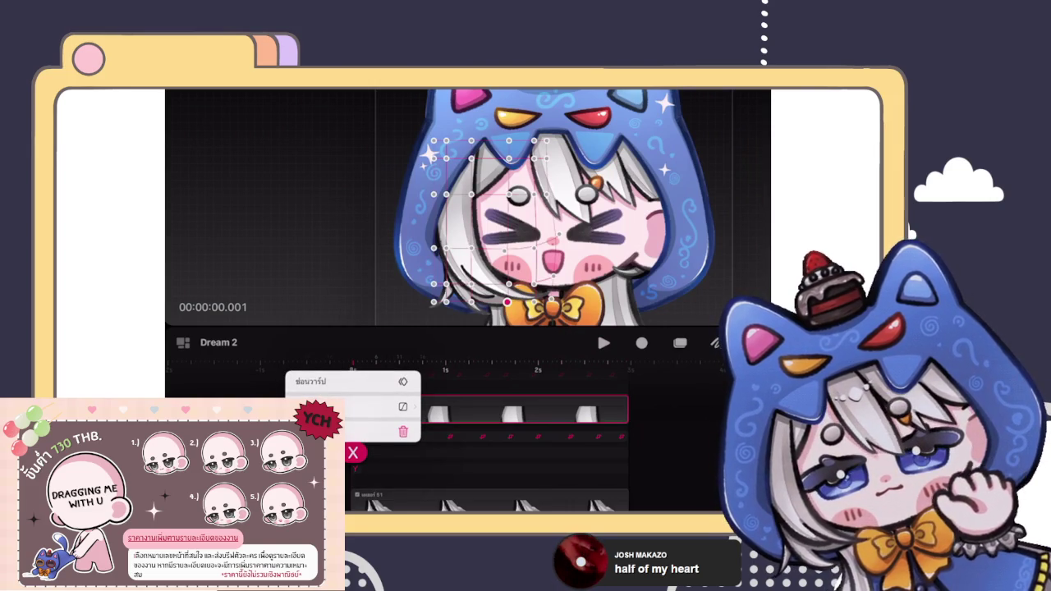
pyautogui.click(382, 407)
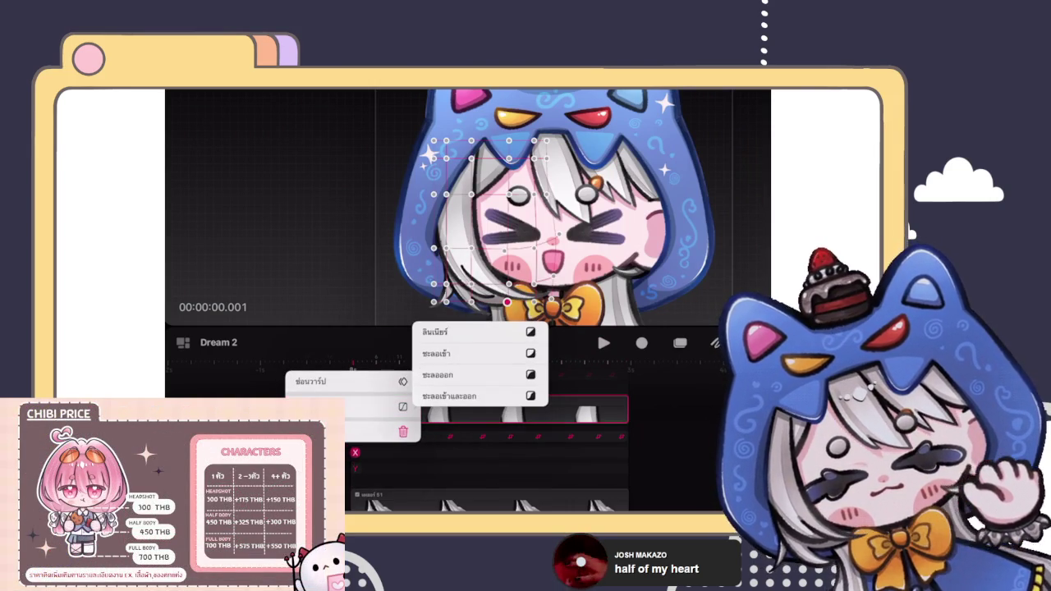
pyautogui.press('Escape')
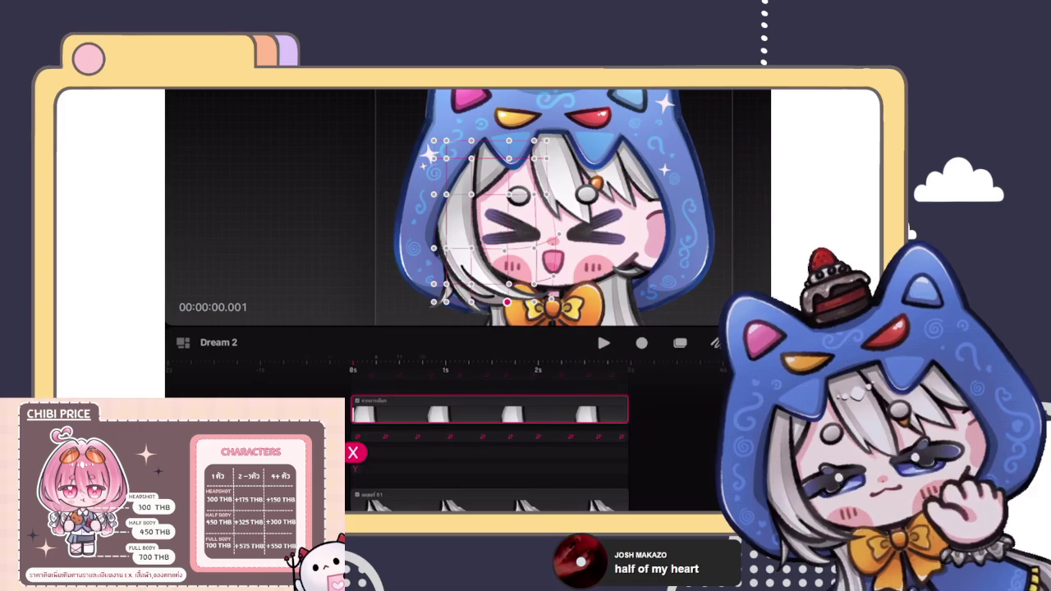
pyautogui.click(386, 431)
pyautogui.click(386, 430)
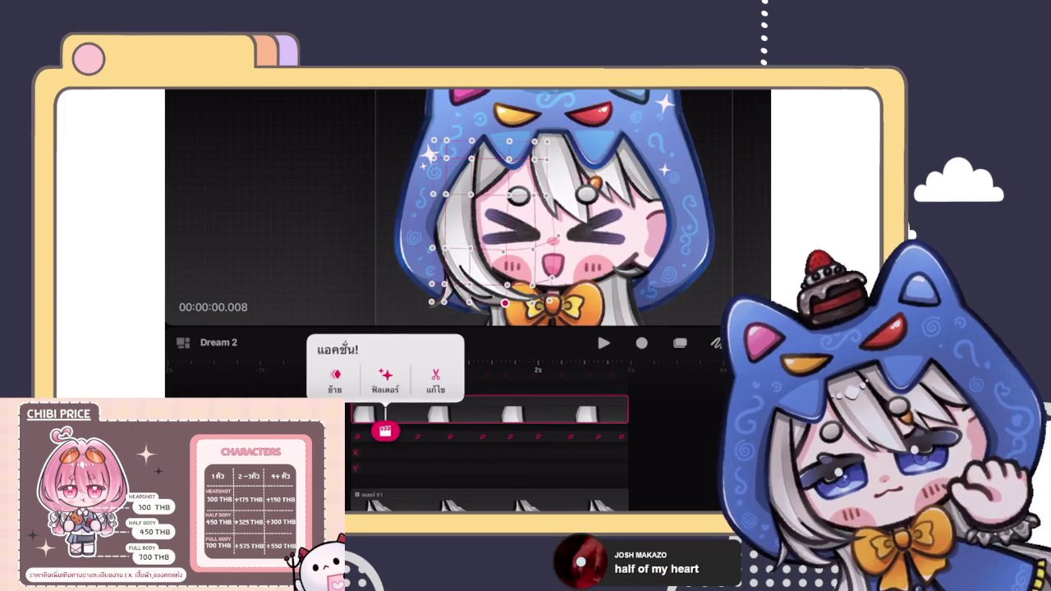
pyautogui.press('Escape')
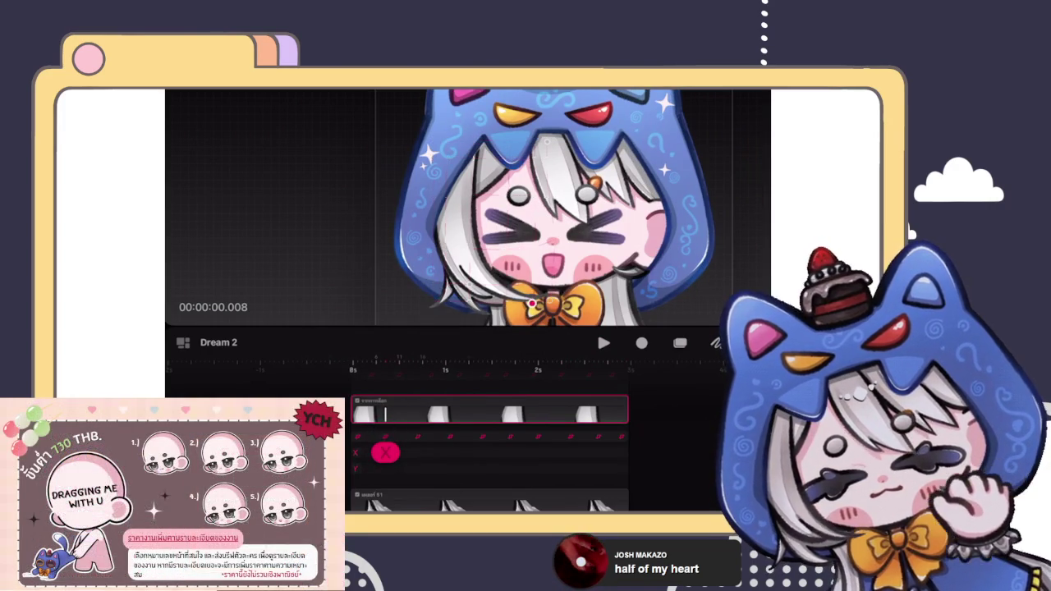
pyautogui.click(385, 452)
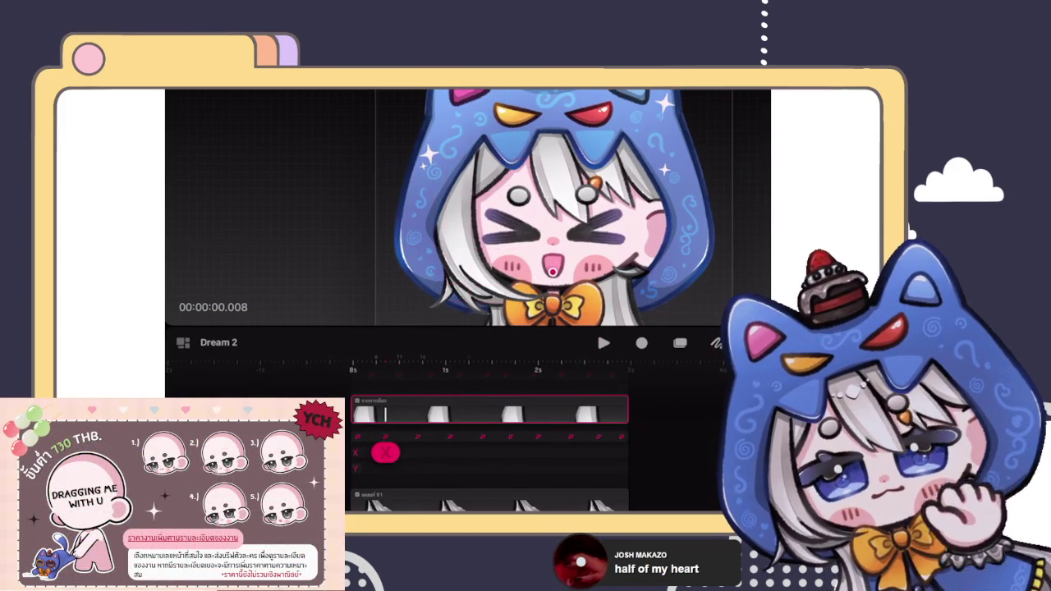
pyautogui.click(385, 468)
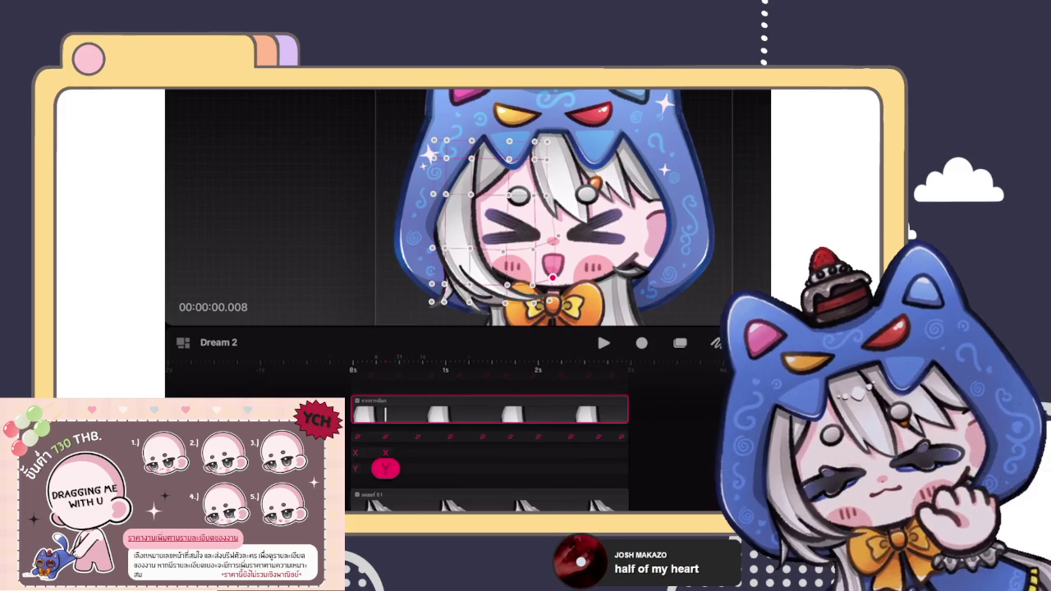
pyautogui.click(385, 453)
pyautogui.click(385, 452)
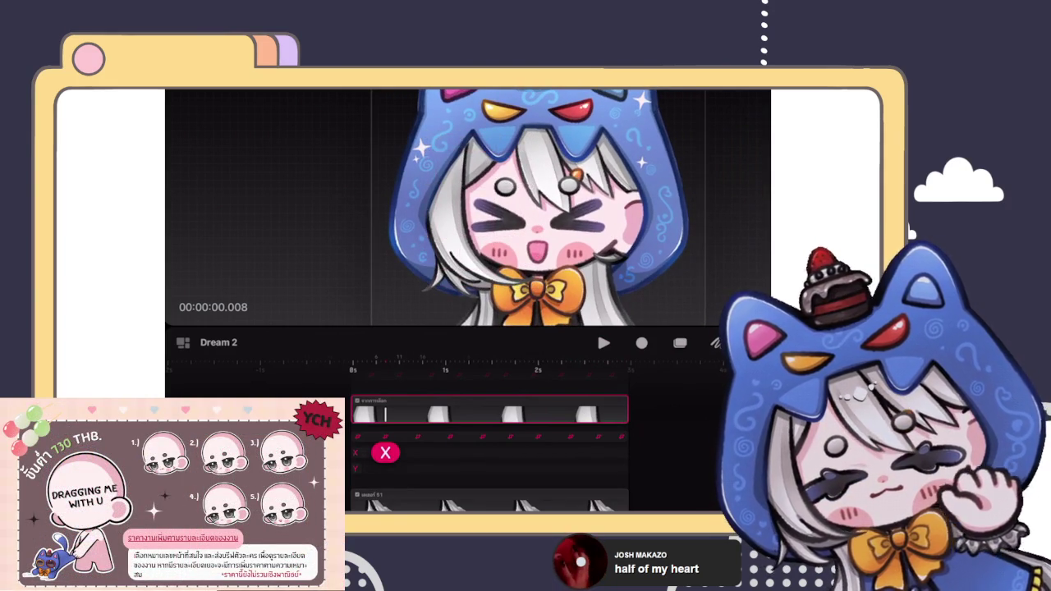
pyautogui.click(386, 453)
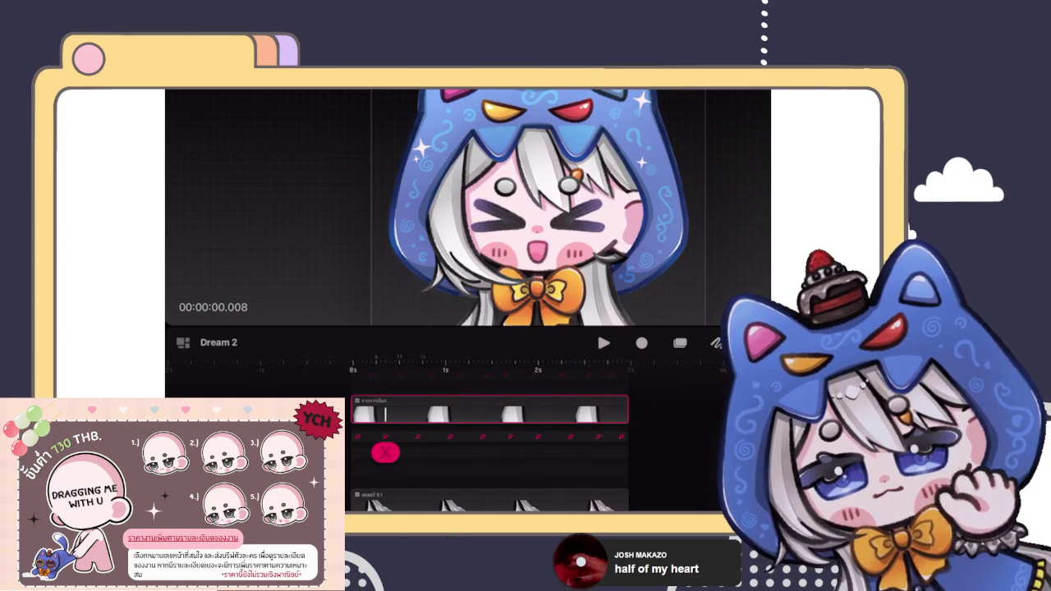
# Delete the character's old X and Y warp keyframe rows.
pyautogui.moveTo(385, 453); pyautogui.dragTo(362, 430)
pyautogui.click(361, 430)
pyautogui.click(313, 379)
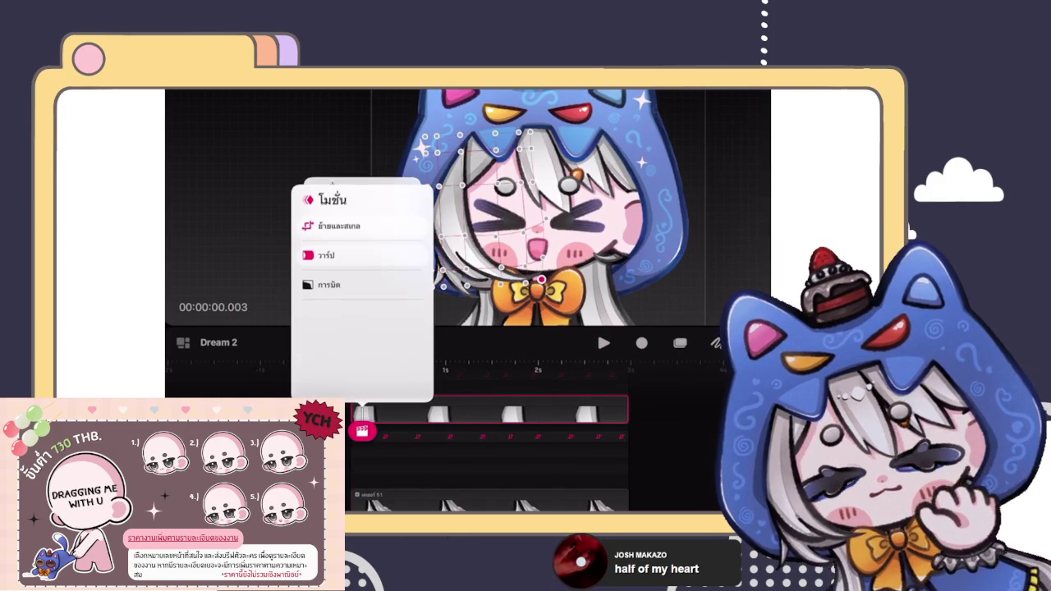
pyautogui.click(345, 205)
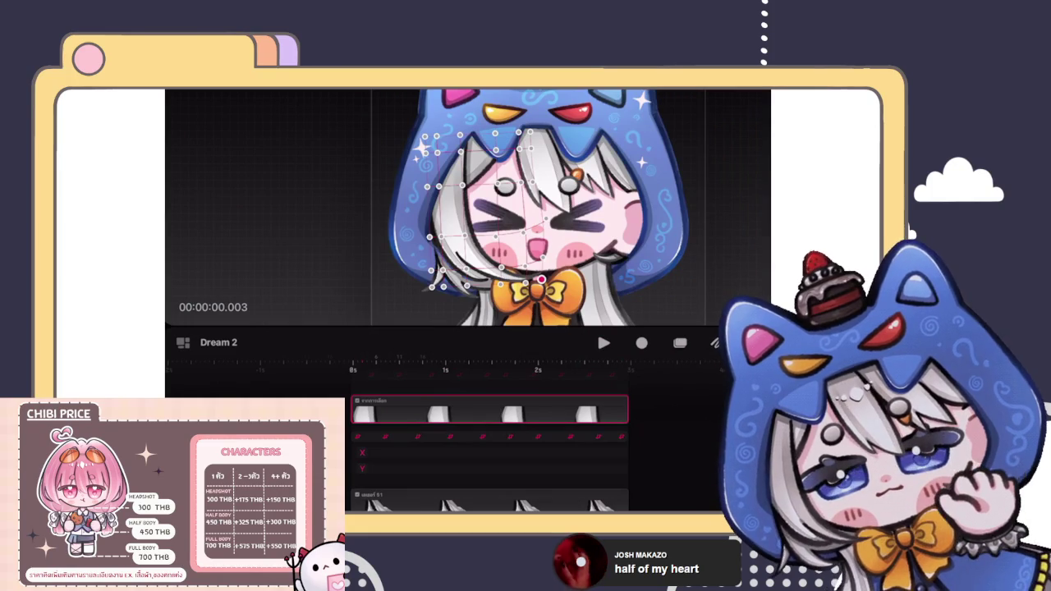
pyautogui.click(362, 452)
pyautogui.click(345, 434)
pyautogui.click(362, 468)
pyautogui.click(386, 450)
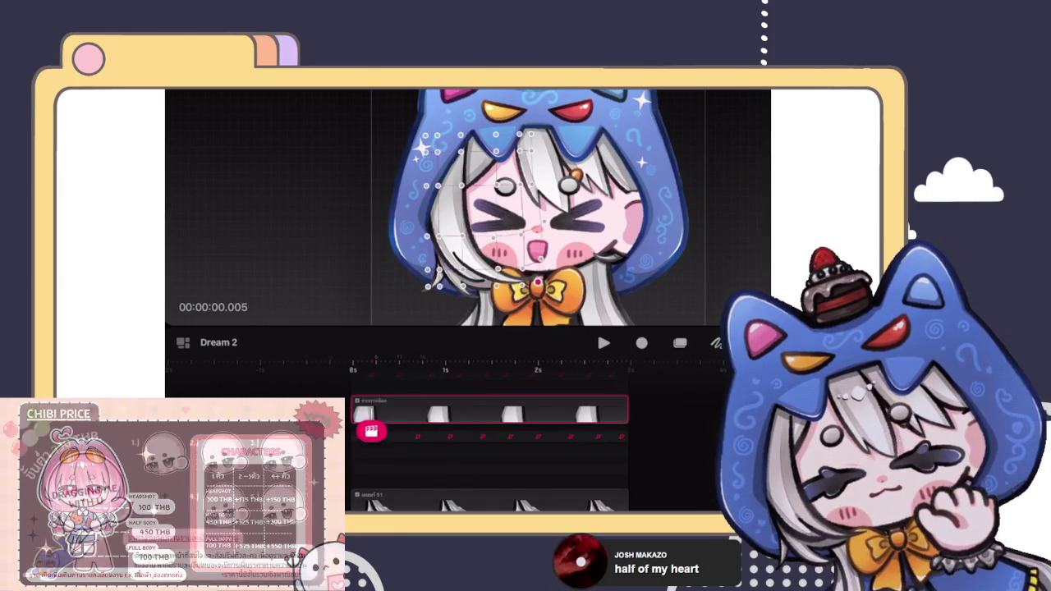
# Apply a new warp to the character and reshape the face and lower-left hair.
pyautogui.moveTo(368, 425); pyautogui.dragTo(357, 430)
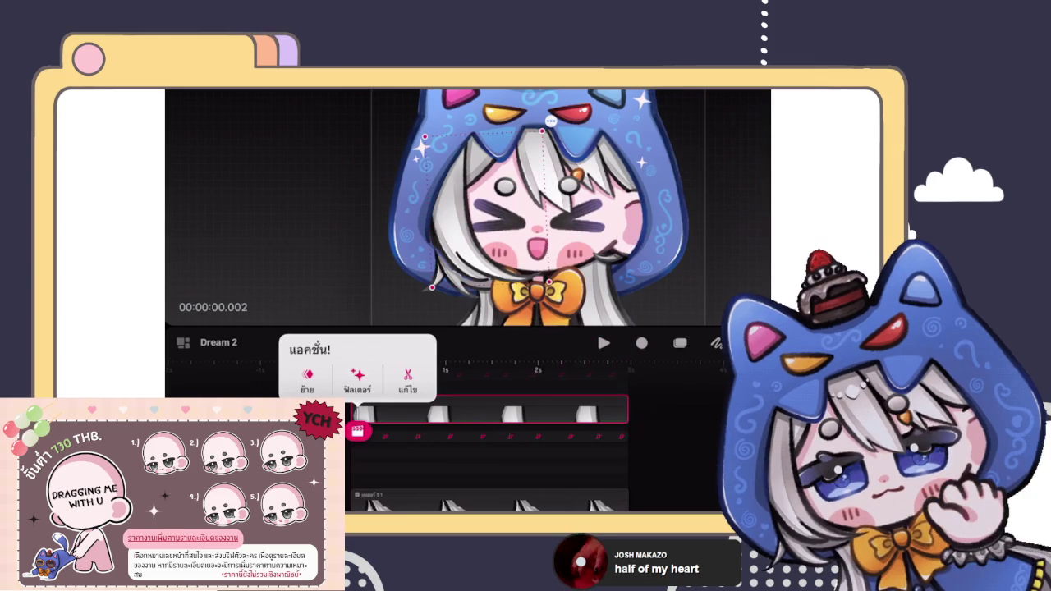
pyautogui.click(306, 379)
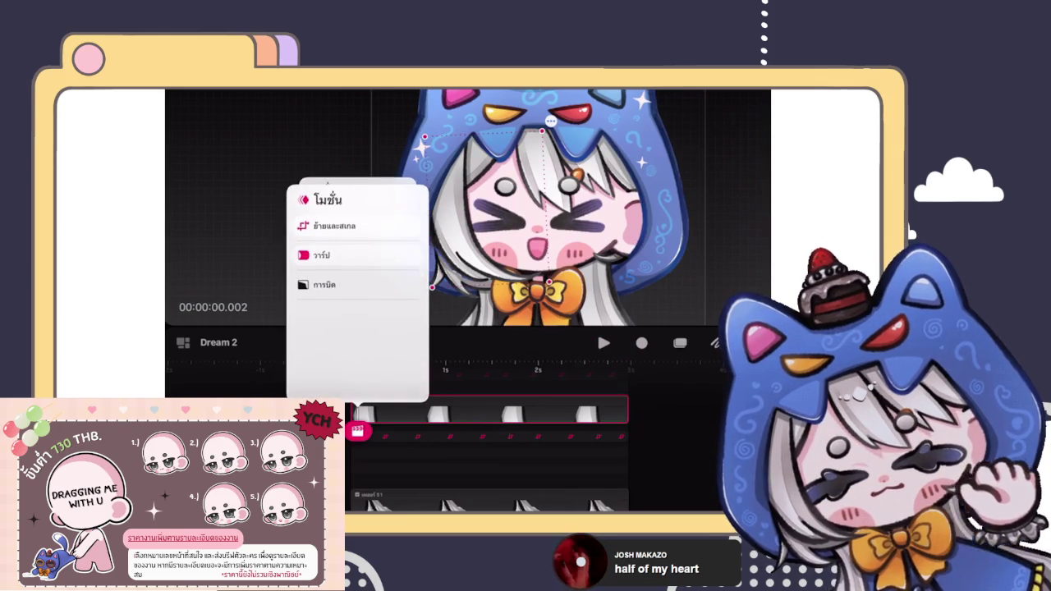
pyautogui.click(321, 255)
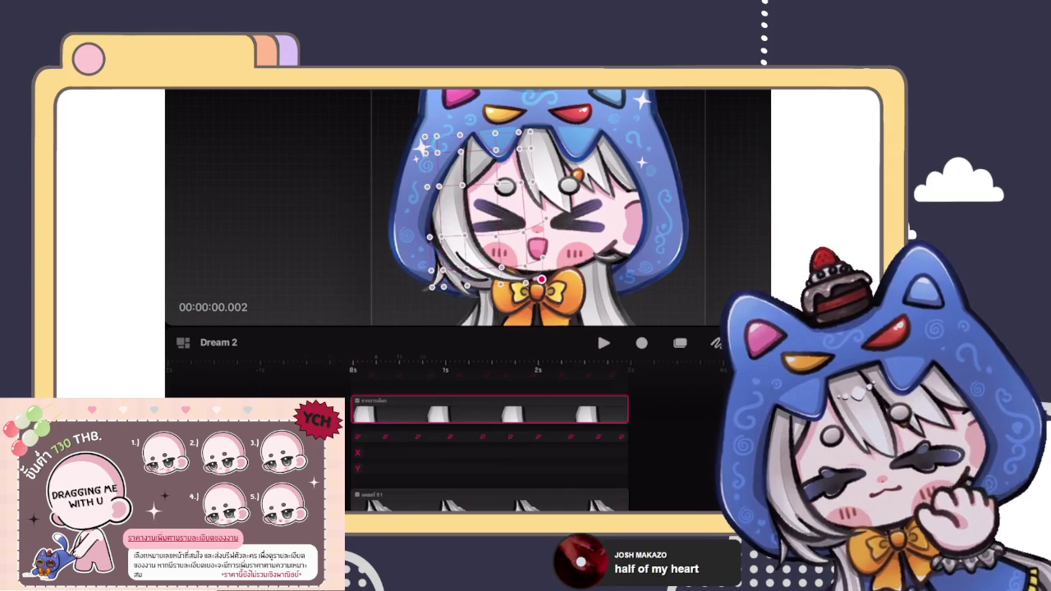
pyautogui.click(358, 452)
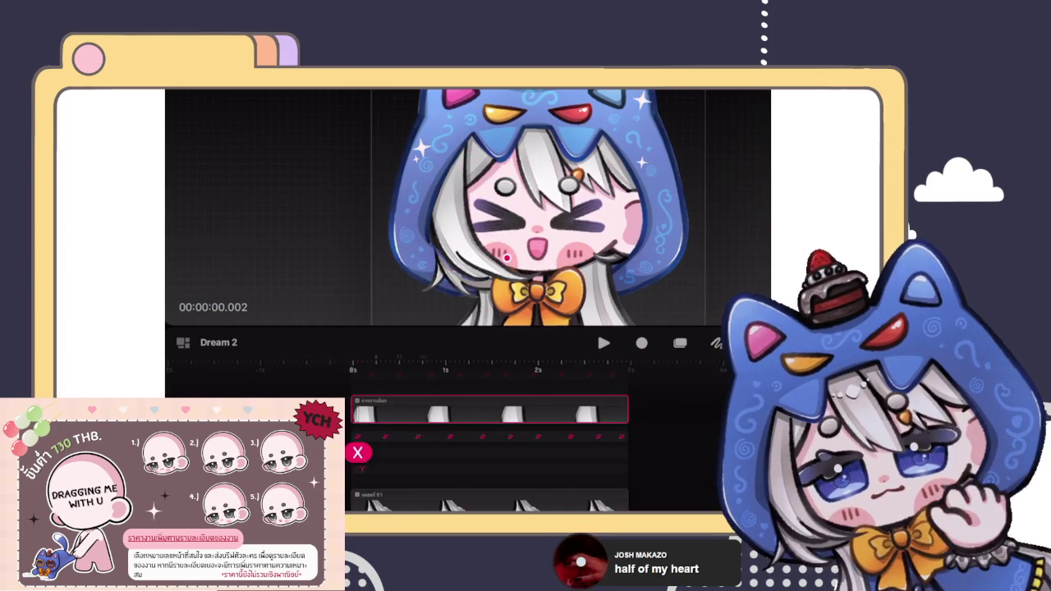
pyautogui.moveTo(506, 257); pyautogui.dragTo(493, 269)
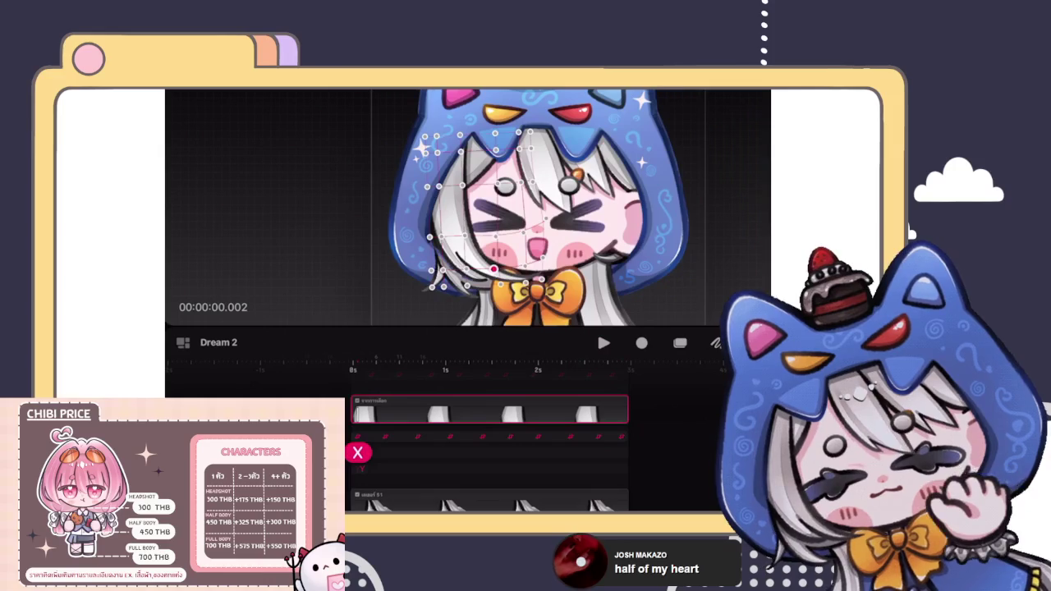
pyautogui.hotkey('ctrl', 'z')
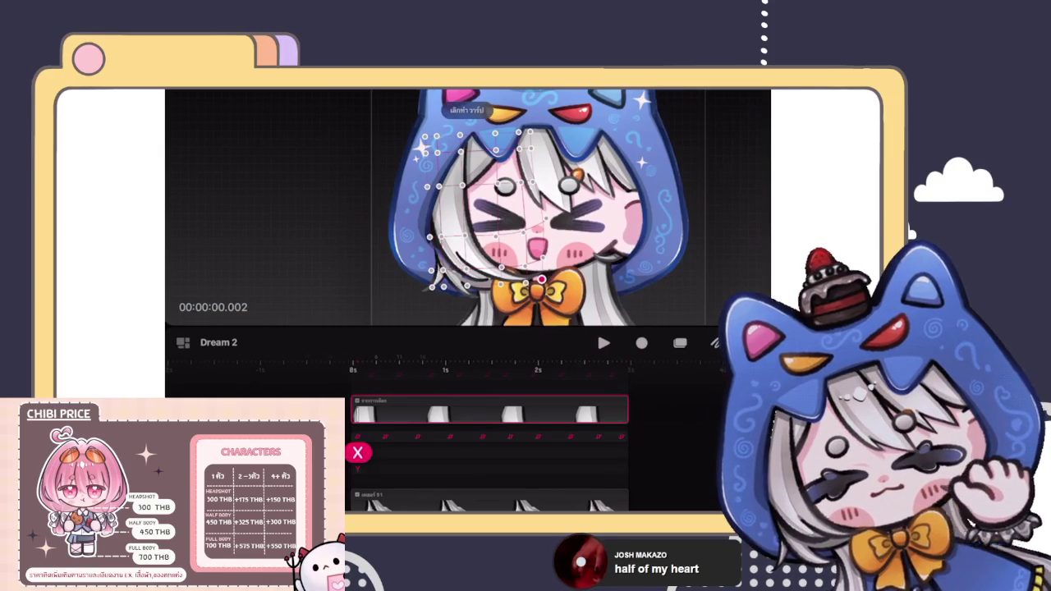
pyautogui.click(541, 279)
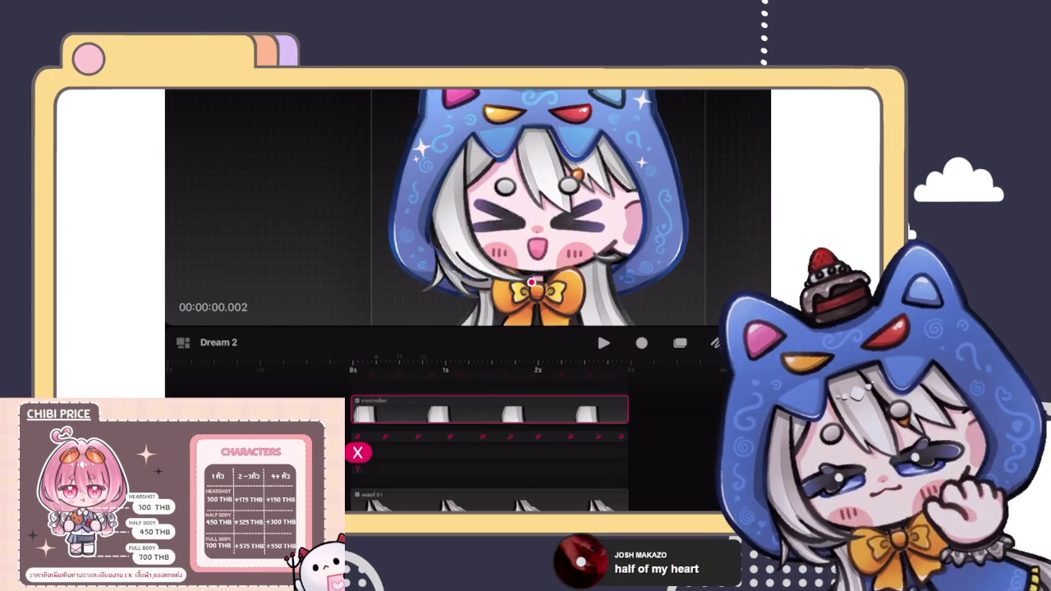
pyautogui.click(468, 286)
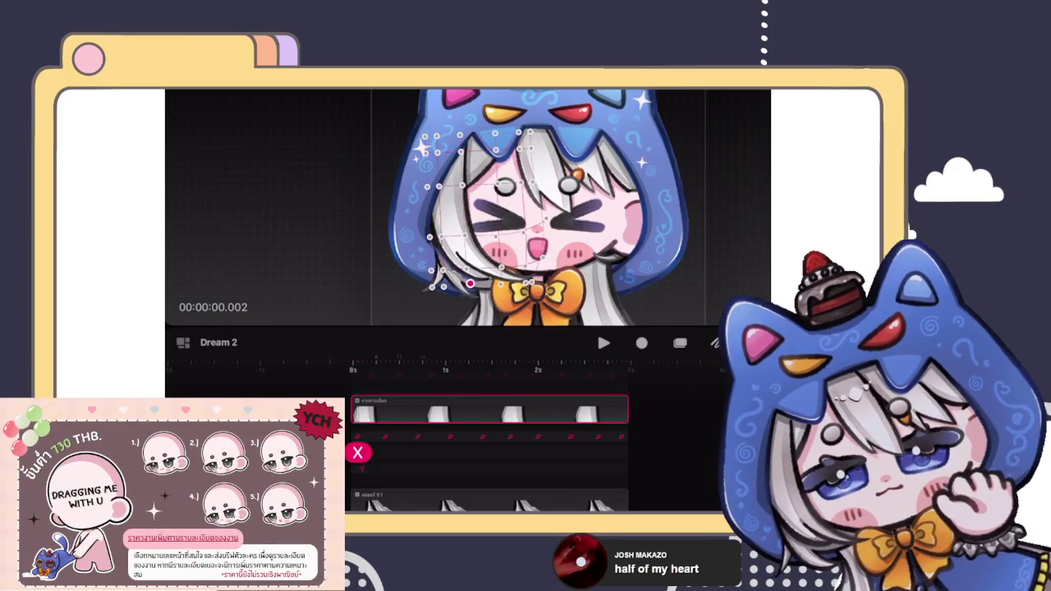
pyautogui.moveTo(470, 284); pyautogui.dragTo(427, 197)
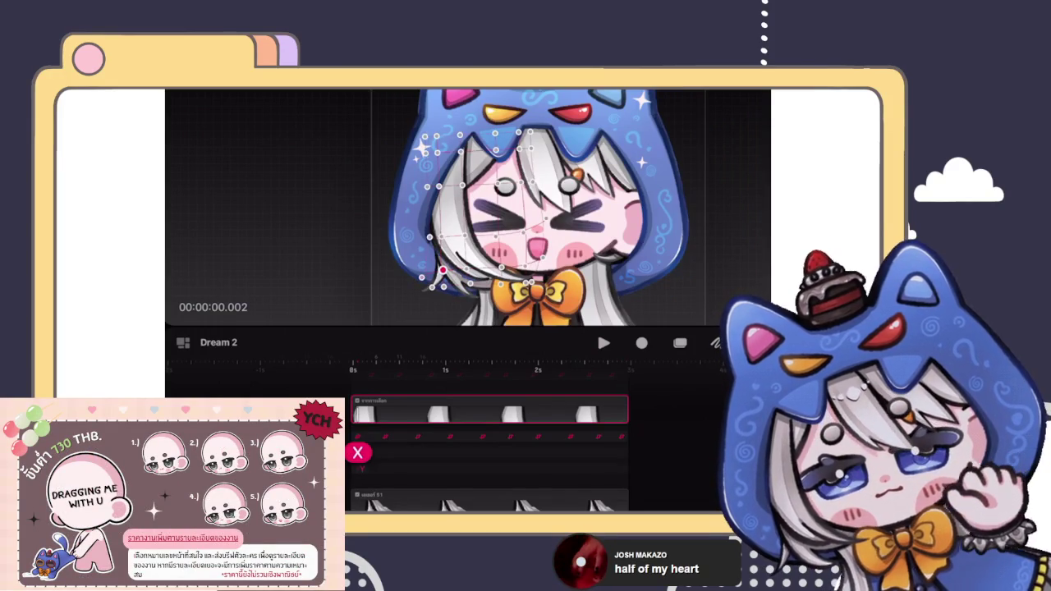
pyautogui.click(461, 275)
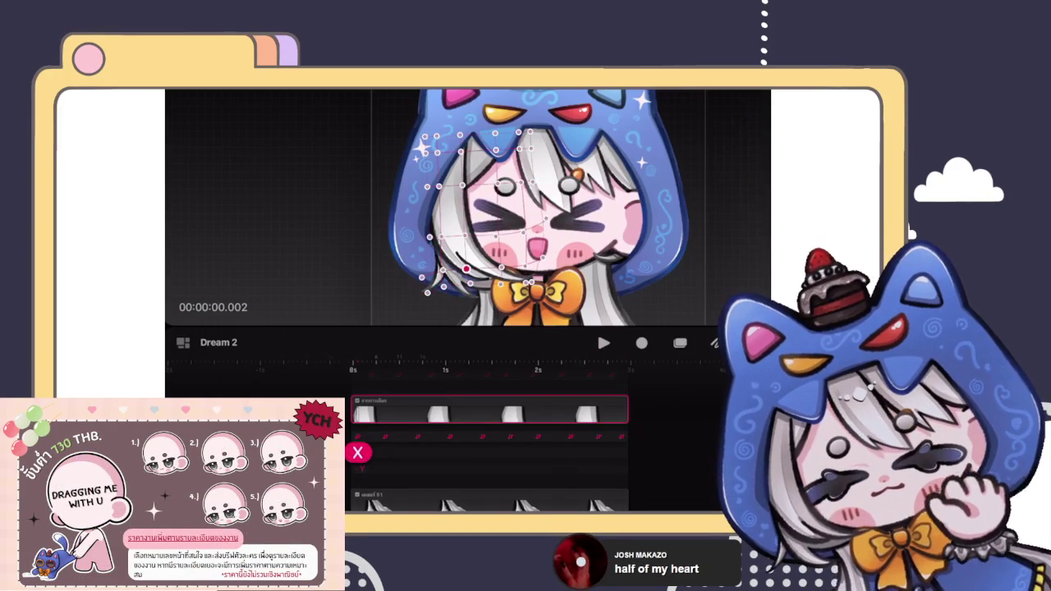
pyautogui.click(500, 267)
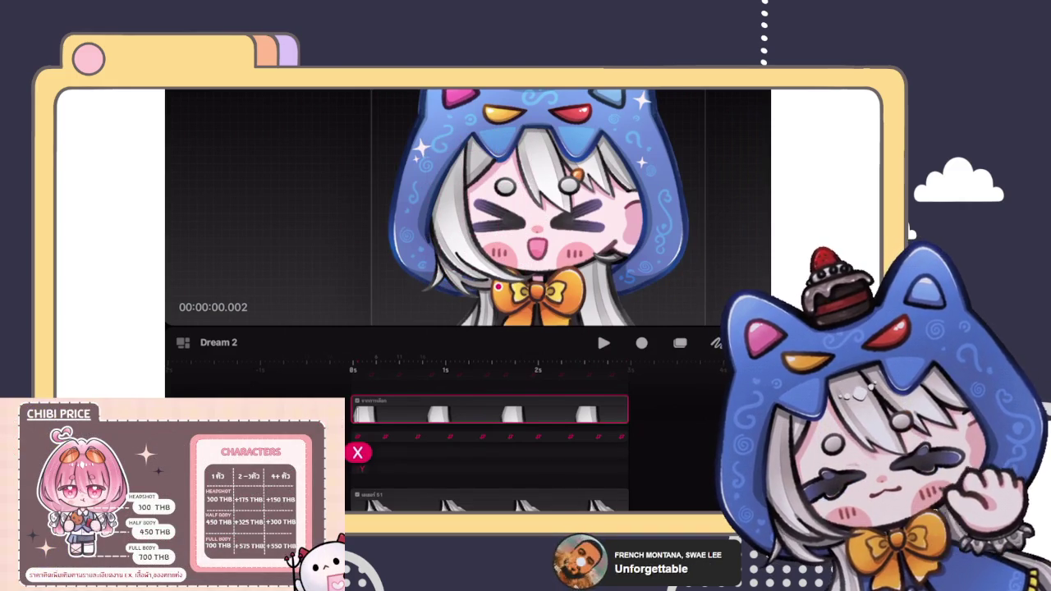
# Commit the mouth-area warp, select the character layer and play Dream 2.
pyautogui.click(533, 278)
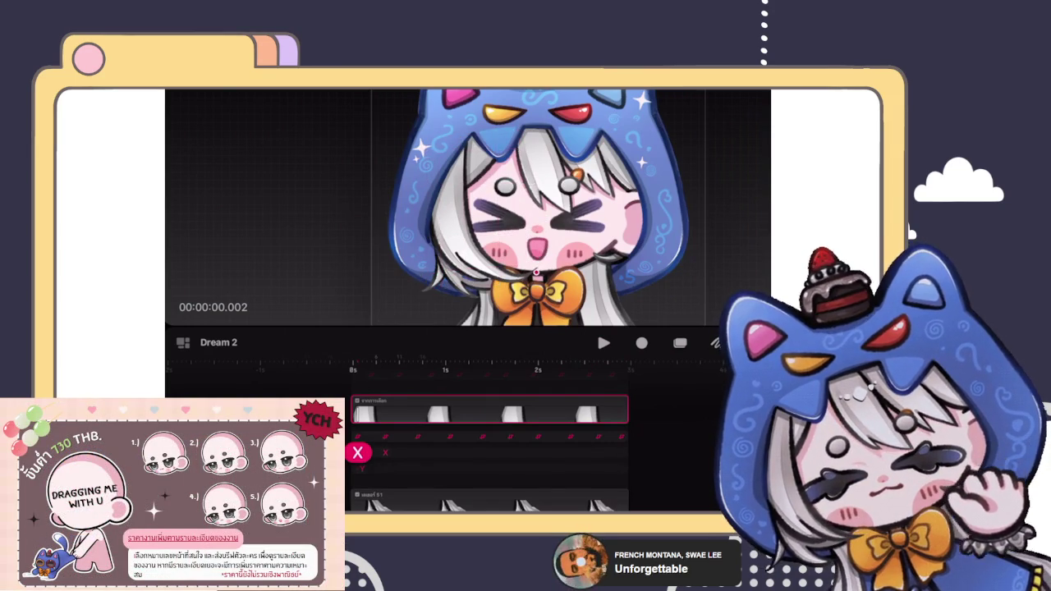
pyautogui.click(526, 283)
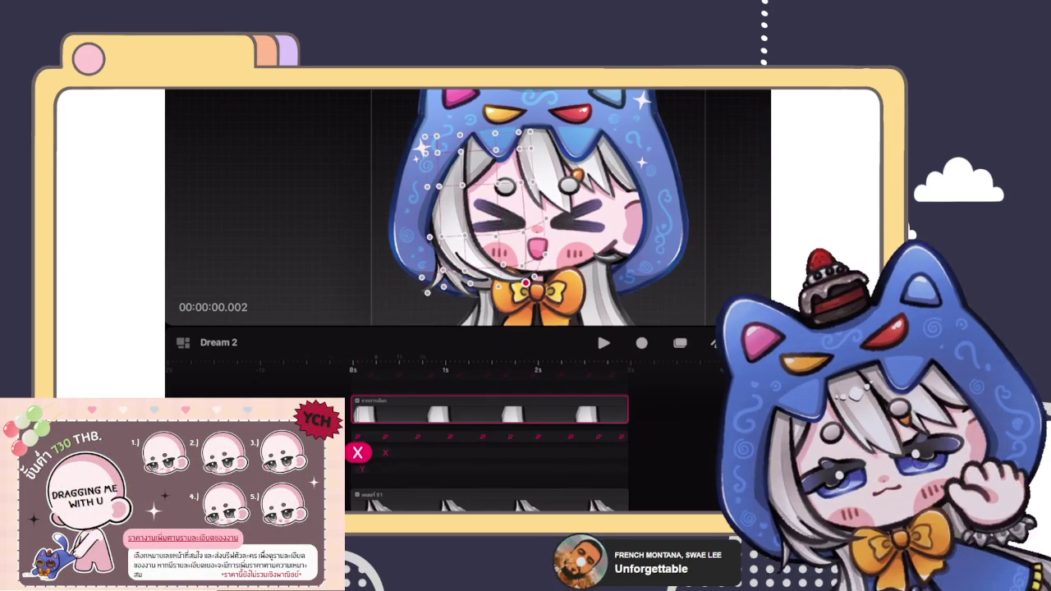
pyautogui.press('space')
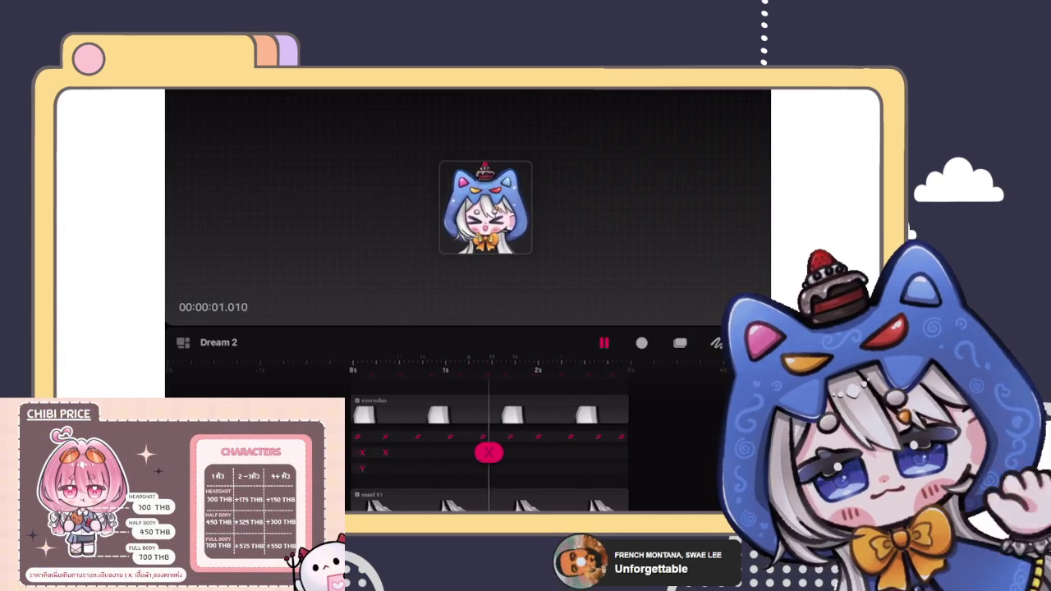
# Scroll the track list down to the glow-stick character's tracks during playback.
pyautogui.scroll(-3, 493, 444)
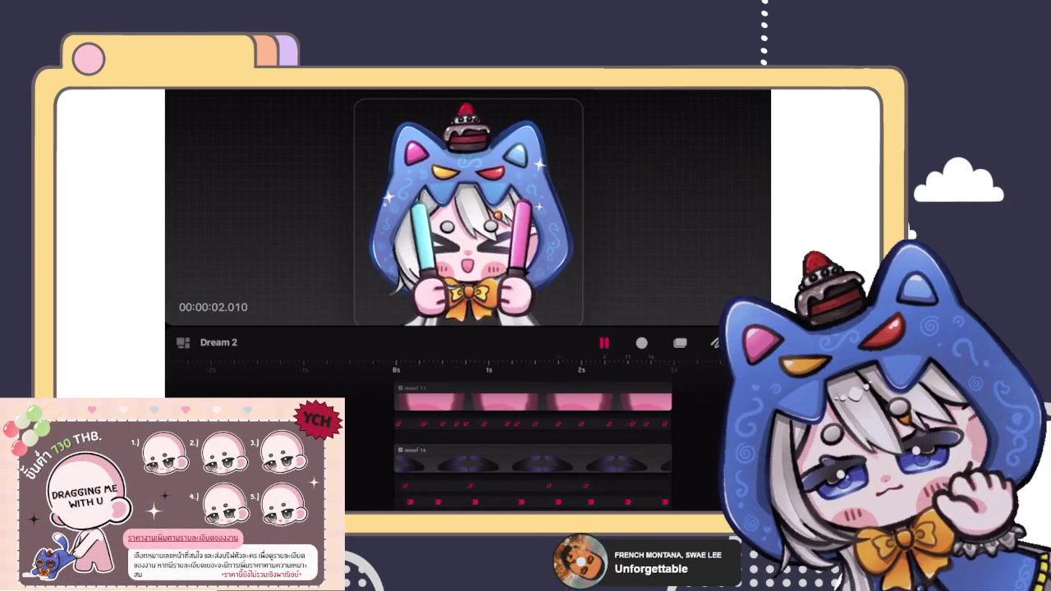
# Slide the glow-stick character's two Move and Scale keyframes along the track, then replay.
pyautogui.click(558, 423)
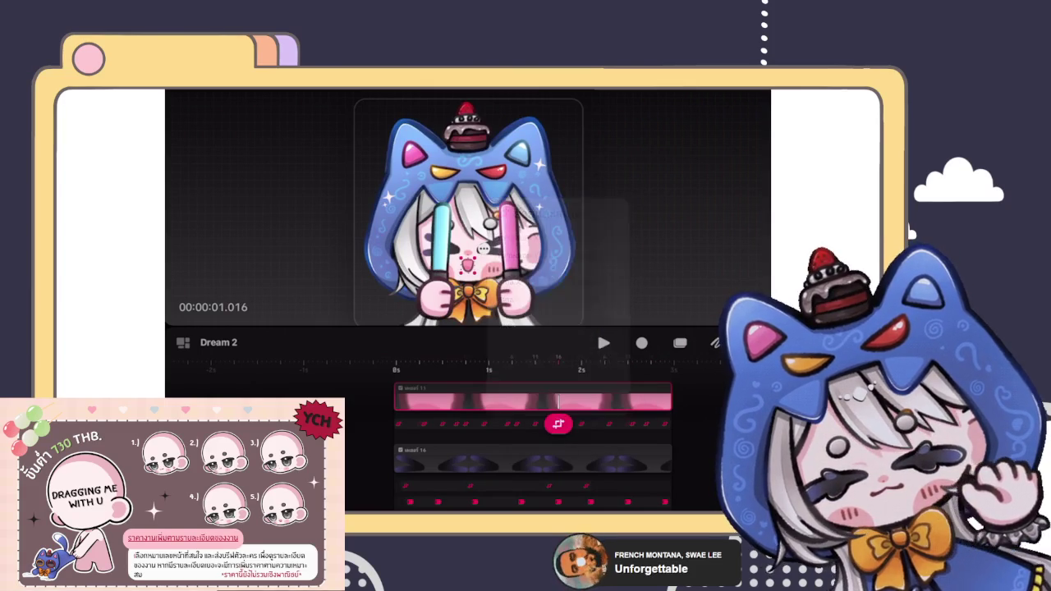
pyautogui.moveTo(558, 424)
pyautogui.mouseDown()
pyautogui.moveTo(652, 423)
pyautogui.moveTo(403, 417)
pyautogui.moveTo(428, 423)
pyautogui.mouseUp()
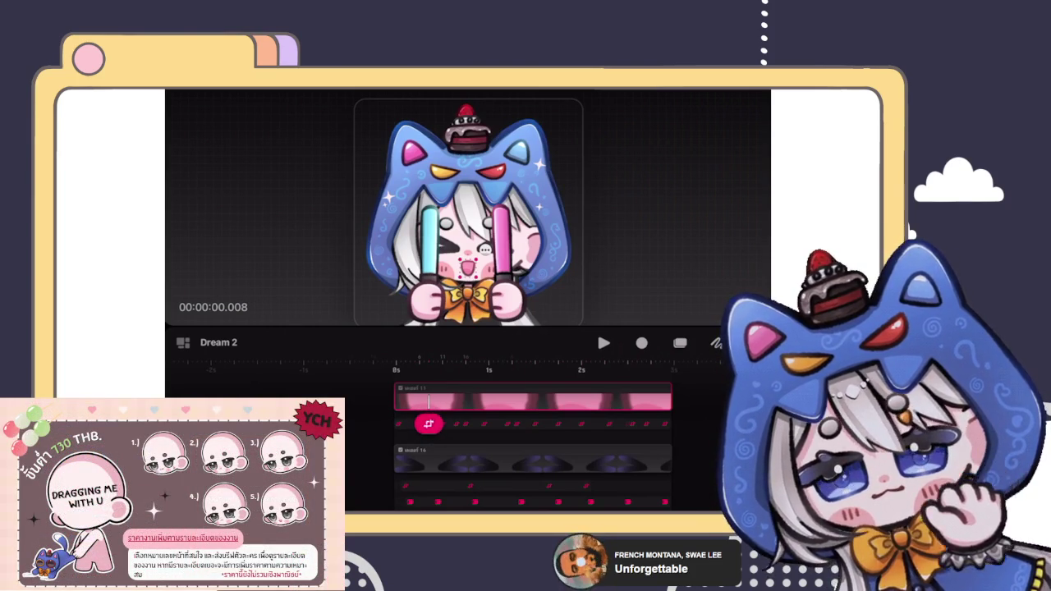
pyautogui.click(428, 423)
pyautogui.moveTo(428, 423)
pyautogui.mouseDown()
pyautogui.moveTo(446, 421)
pyautogui.moveTo(417, 421)
pyautogui.moveTo(704, 418)
pyautogui.mouseUp()
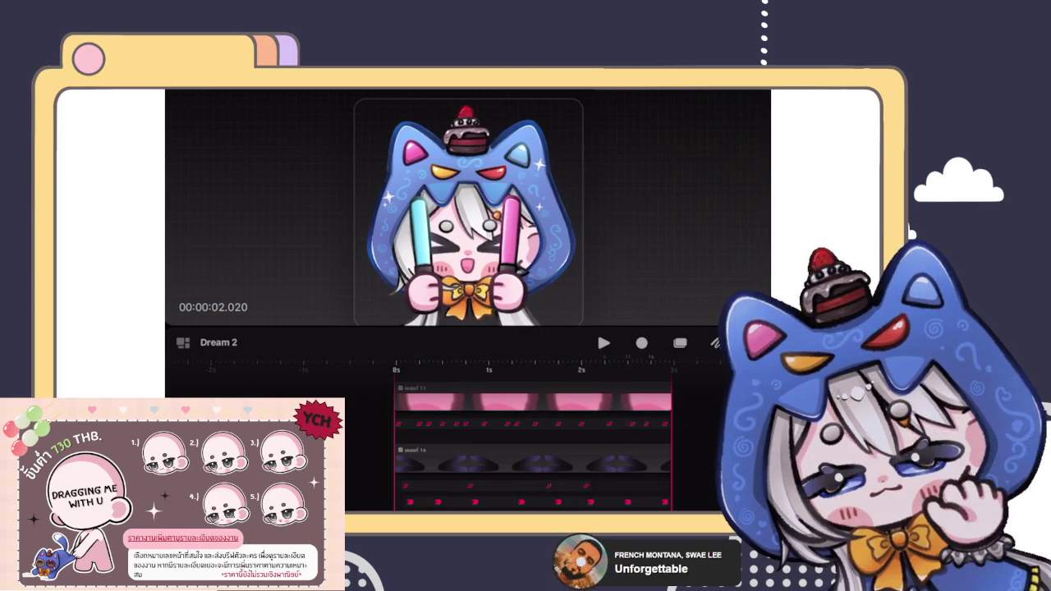
pyautogui.press('space')
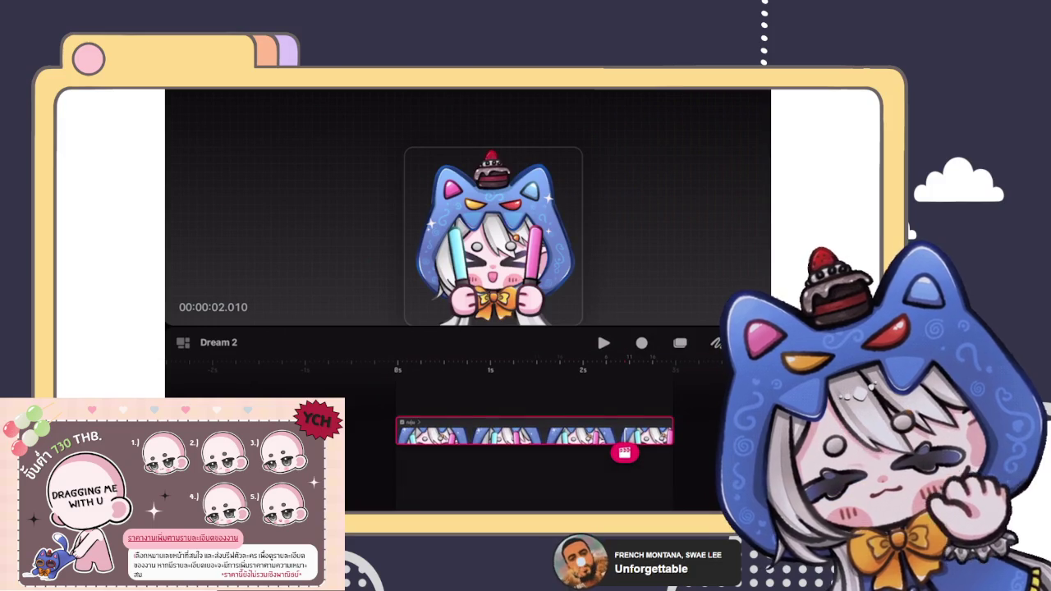
# Apply a Move and Scale motion to the grouped emote clip.
pyautogui.click(403, 432)
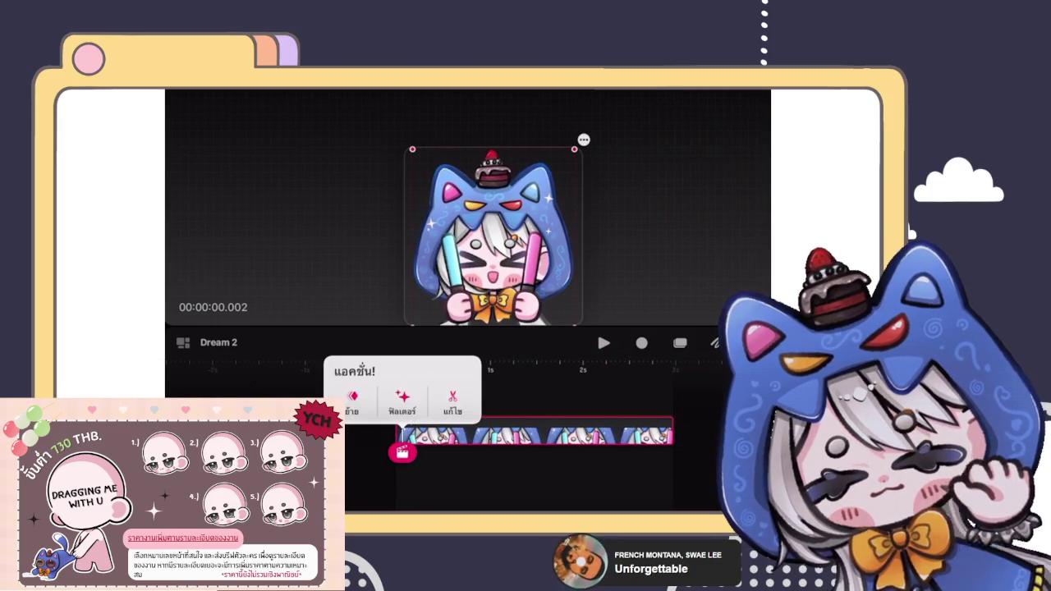
pyautogui.click(352, 401)
pyautogui.click(386, 277)
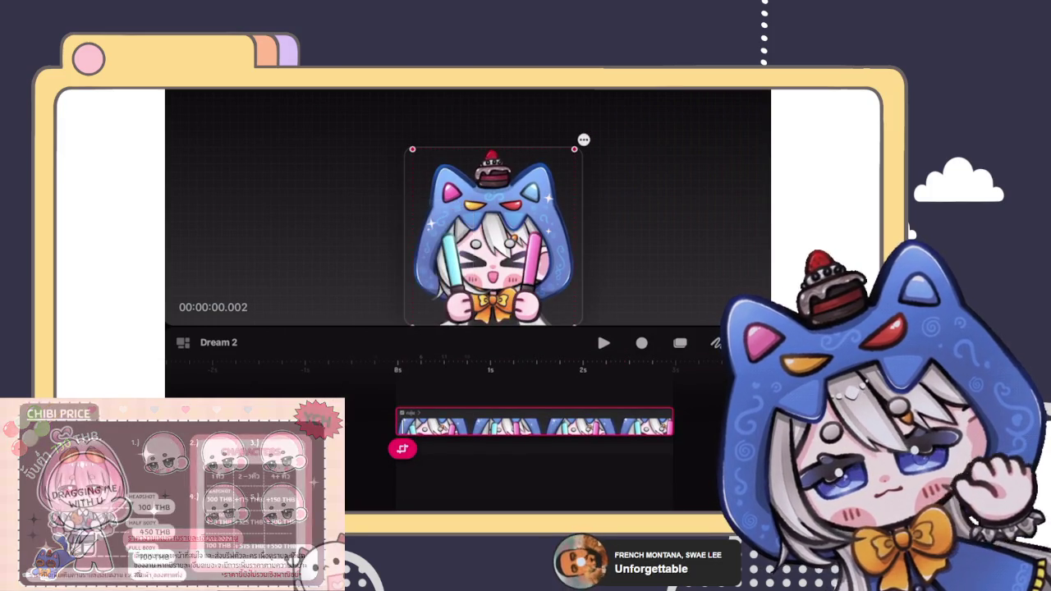
pyautogui.moveTo(412, 150)
pyautogui.mouseDown()
pyautogui.moveTo(446, 146)
pyautogui.moveTo(438, 153)
pyautogui.mouseUp()
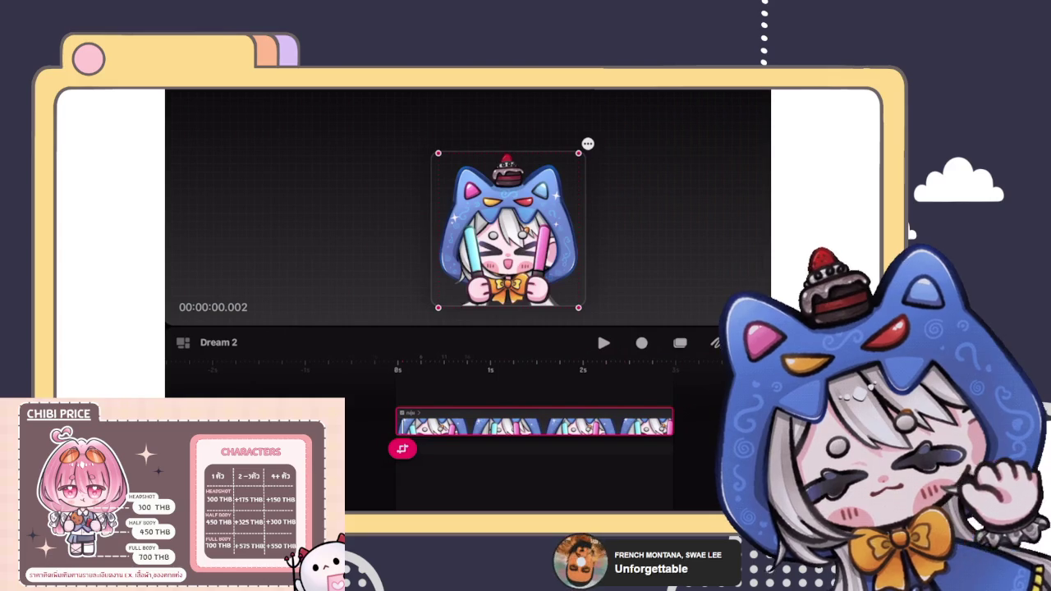
pyautogui.press('space')
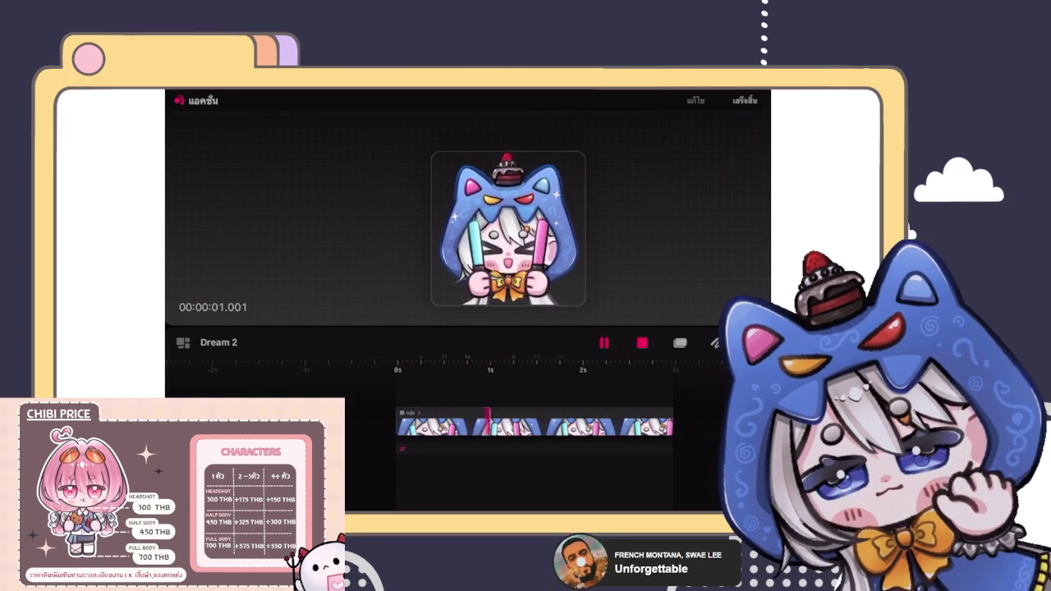
pyautogui.press('space')
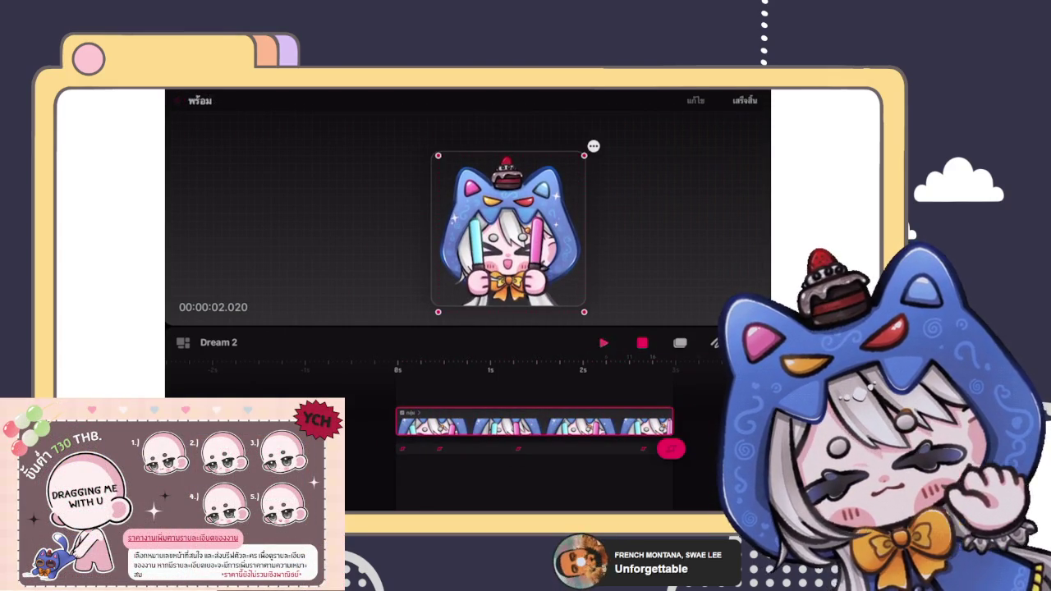
pyautogui.press('space')
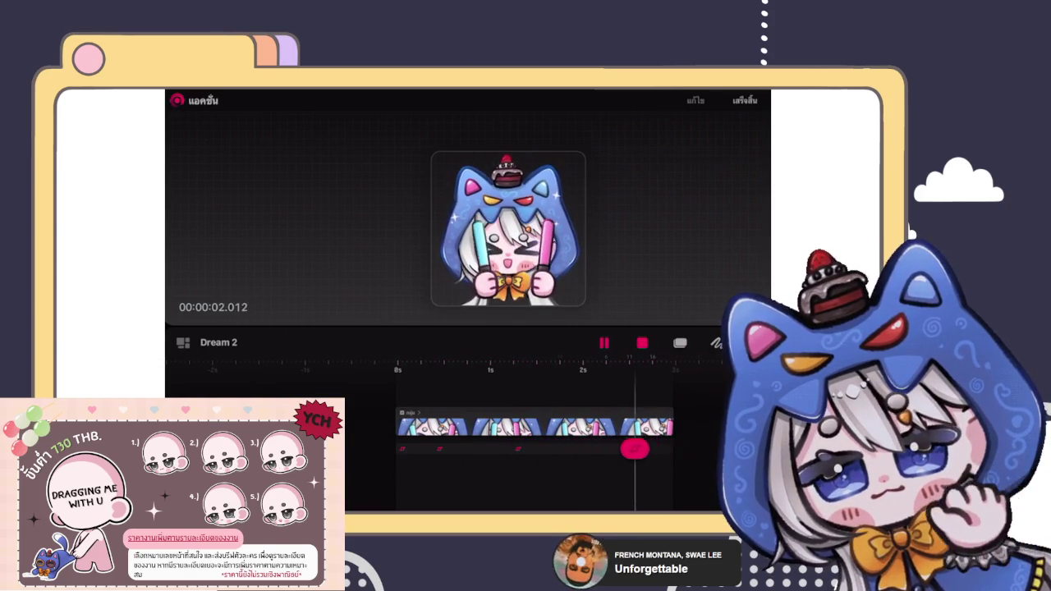
pyautogui.click(508, 238)
pyautogui.moveTo(629, 448); pyautogui.dragTo(402, 451)
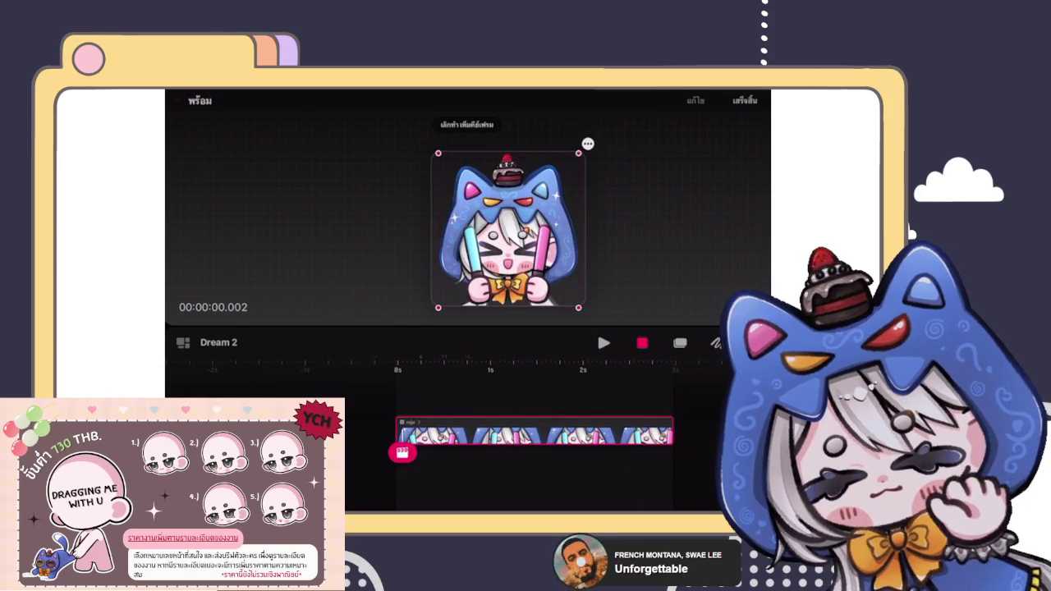
# Delete the emote's existing Move & Scale animation and set the keyframe's easing.
pyautogui.click(534, 433)
pyautogui.click(399, 403)
pyautogui.click(362, 336)
pyautogui.press('Escape')
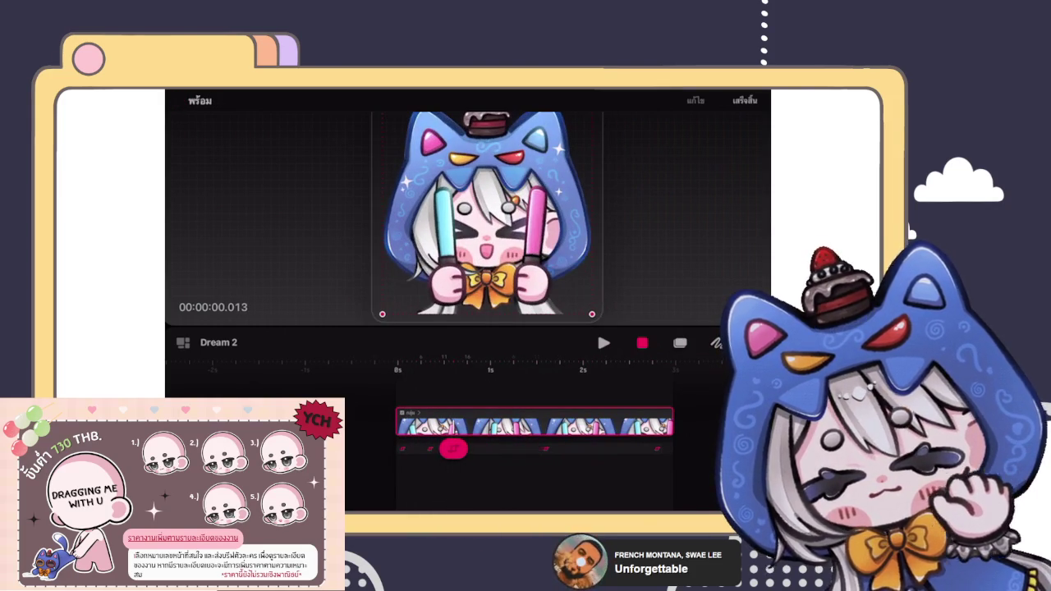
pyautogui.click(609, 425)
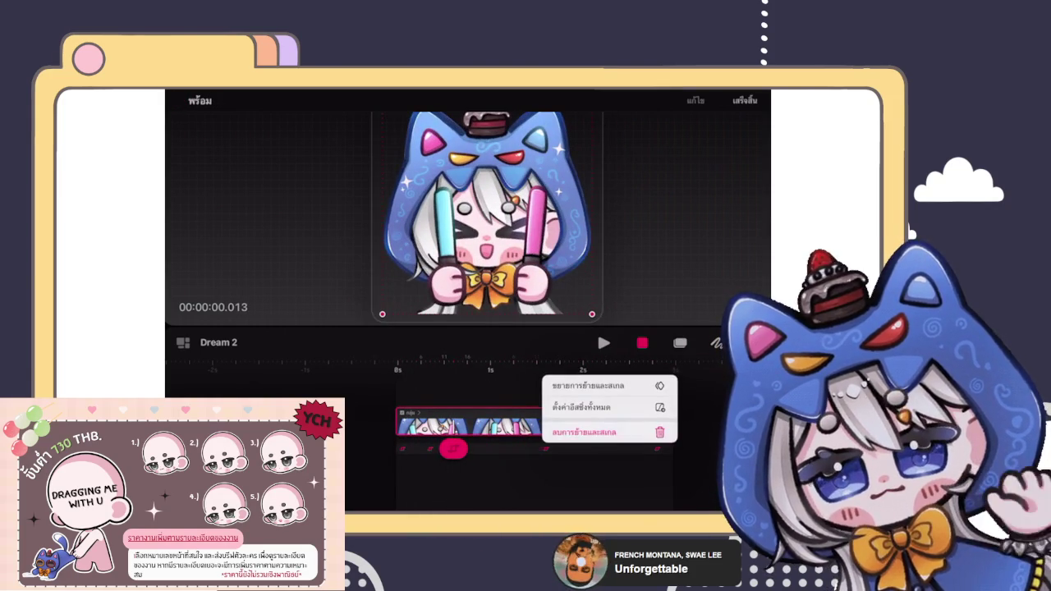
pyautogui.click(585, 432)
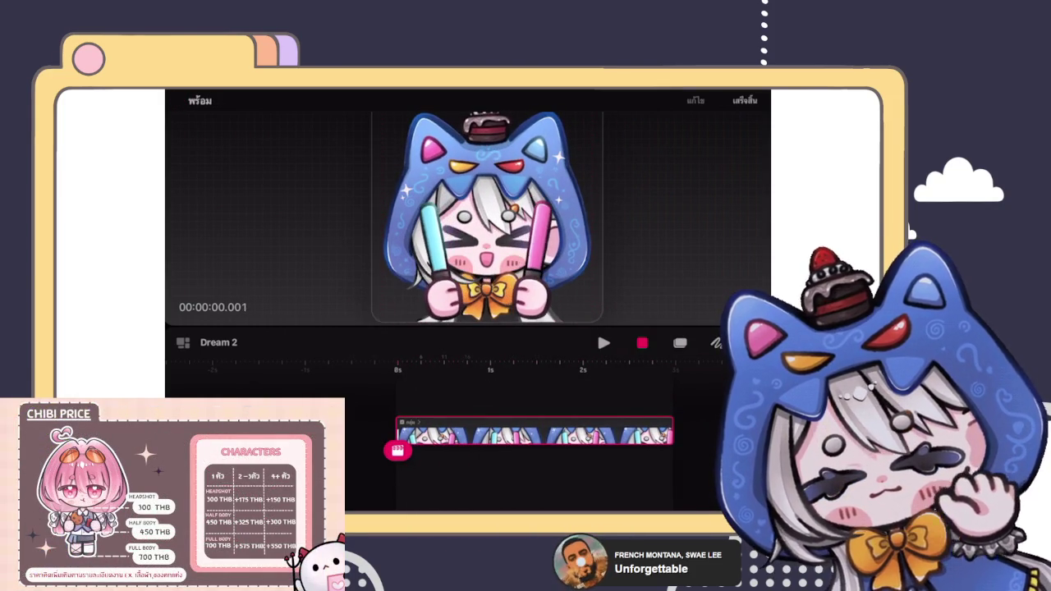
pyautogui.click(397, 451)
pyautogui.click(348, 386)
pyautogui.click(369, 370)
pyautogui.click(374, 249)
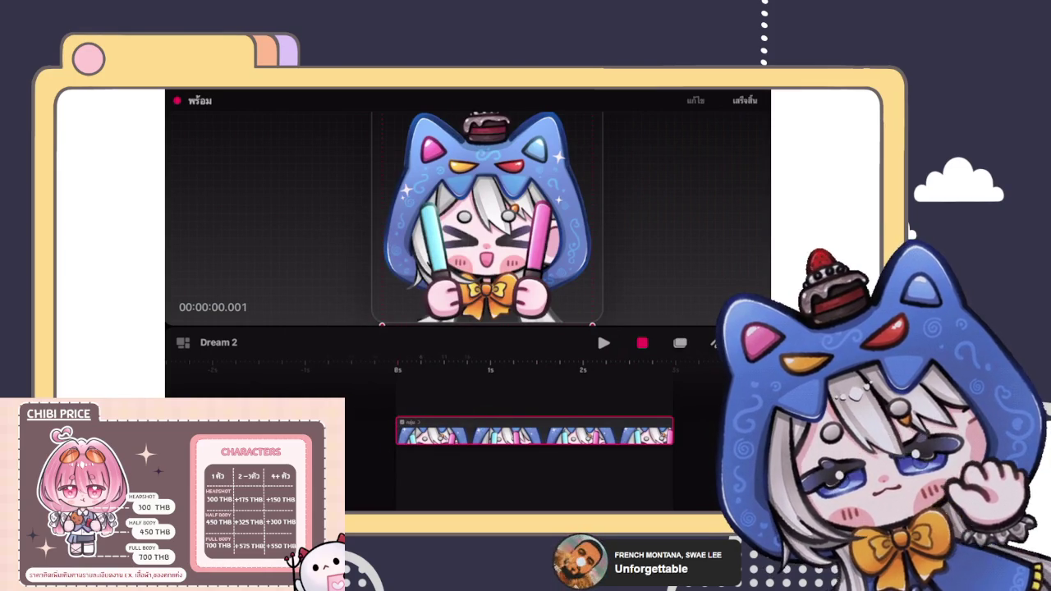
# Shrink, tilt and shift the emote up-right, then preview the motion.
pyautogui.moveTo(593, 325); pyautogui.dragTo(555, 323)
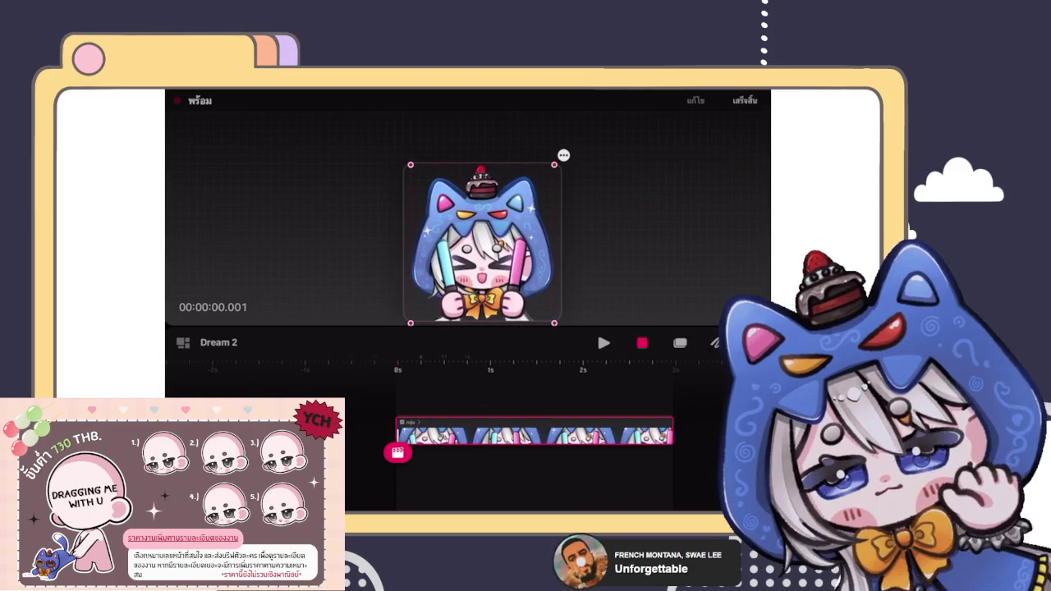
pyautogui.moveTo(483, 244); pyautogui.dragTo(498, 224)
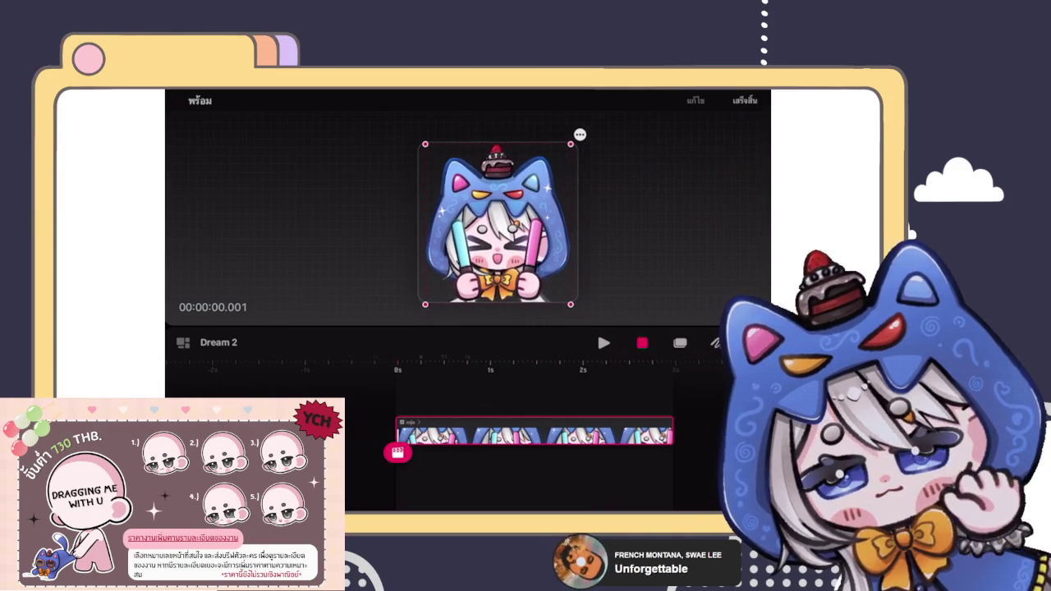
pyautogui.click(584, 315)
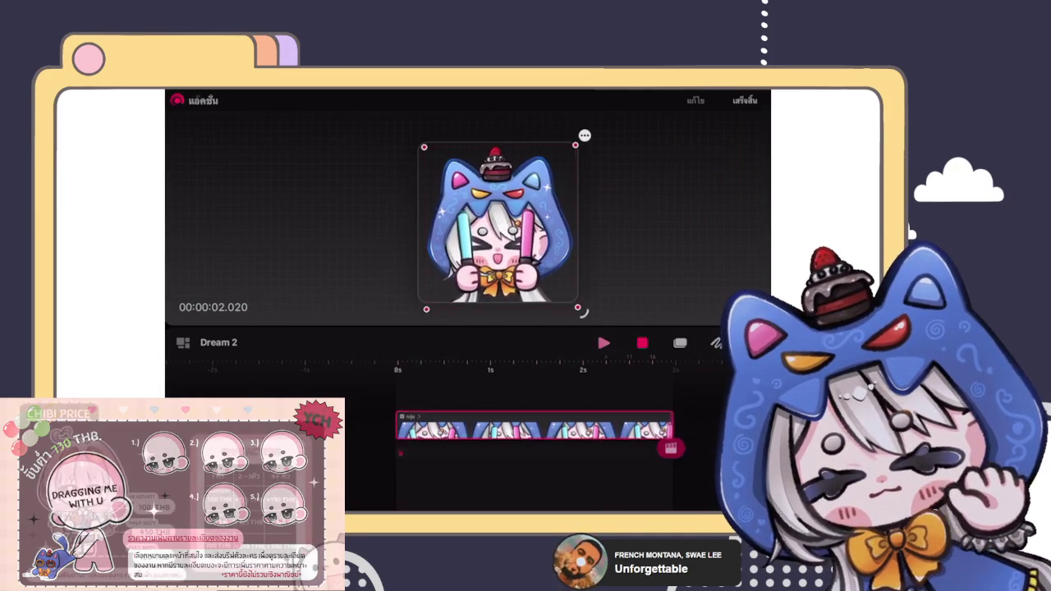
pyautogui.click(580, 310)
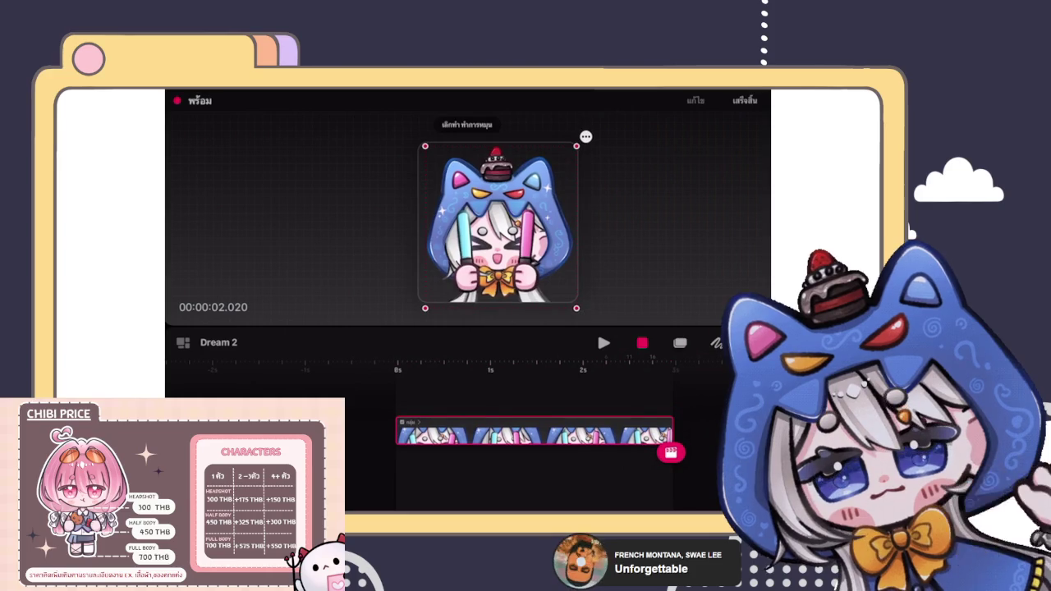
pyautogui.hotkey('ctrl', 'z')
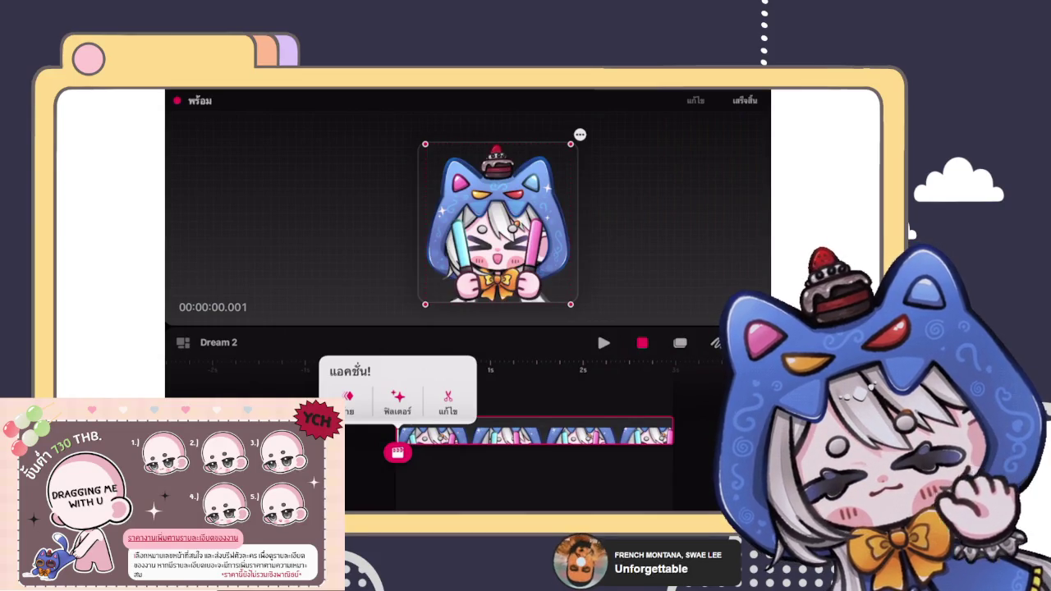
# Add a new Move & Scale motion at the clip start with the emote enlarged and upright.
pyautogui.click(347, 402)
pyautogui.click(370, 219)
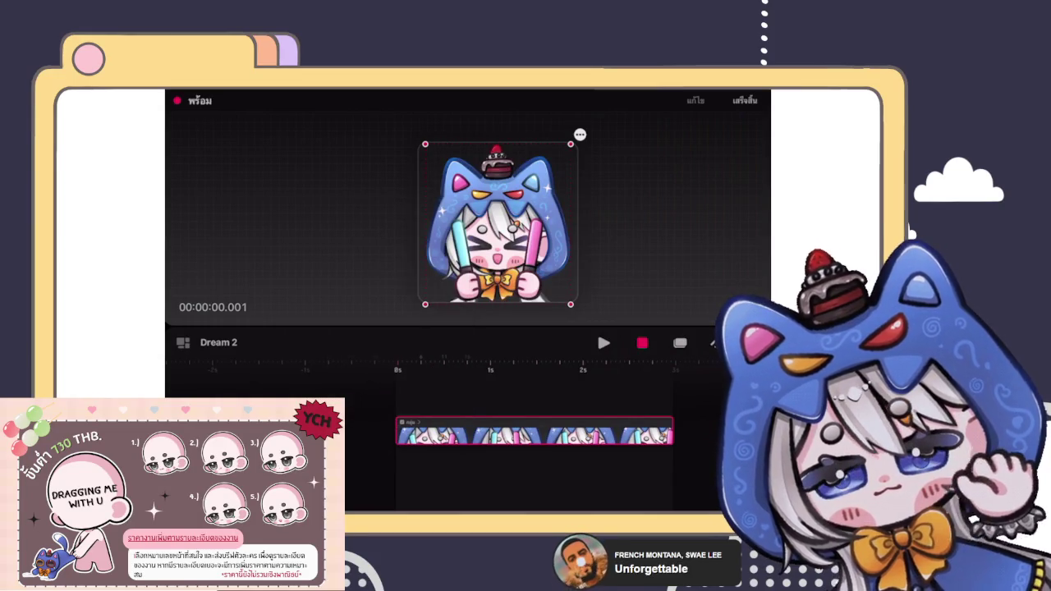
pyautogui.click(458, 432)
pyautogui.click(427, 408)
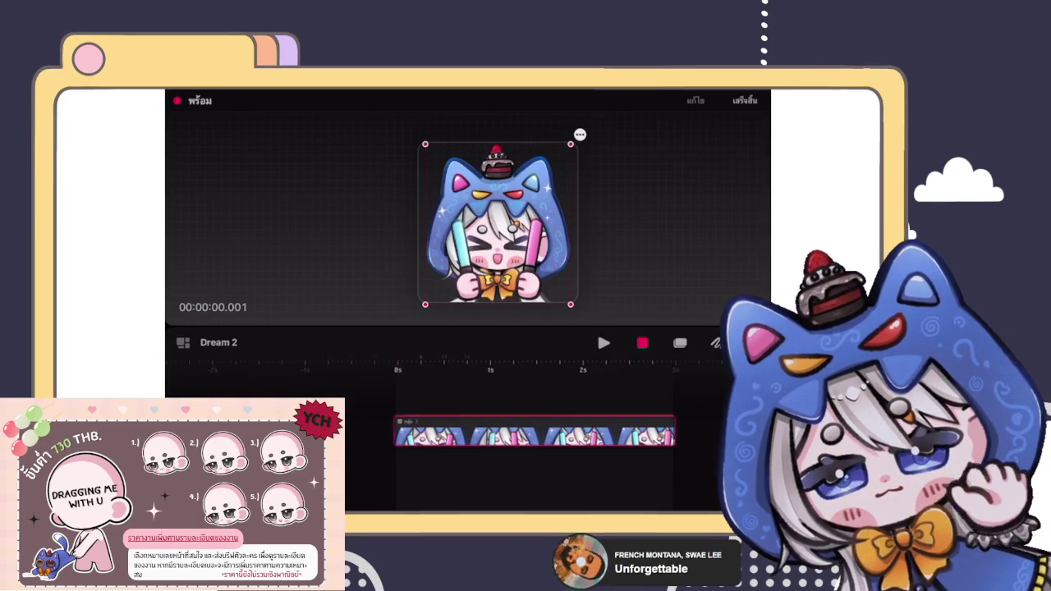
pyautogui.click(407, 452)
pyautogui.click(355, 411)
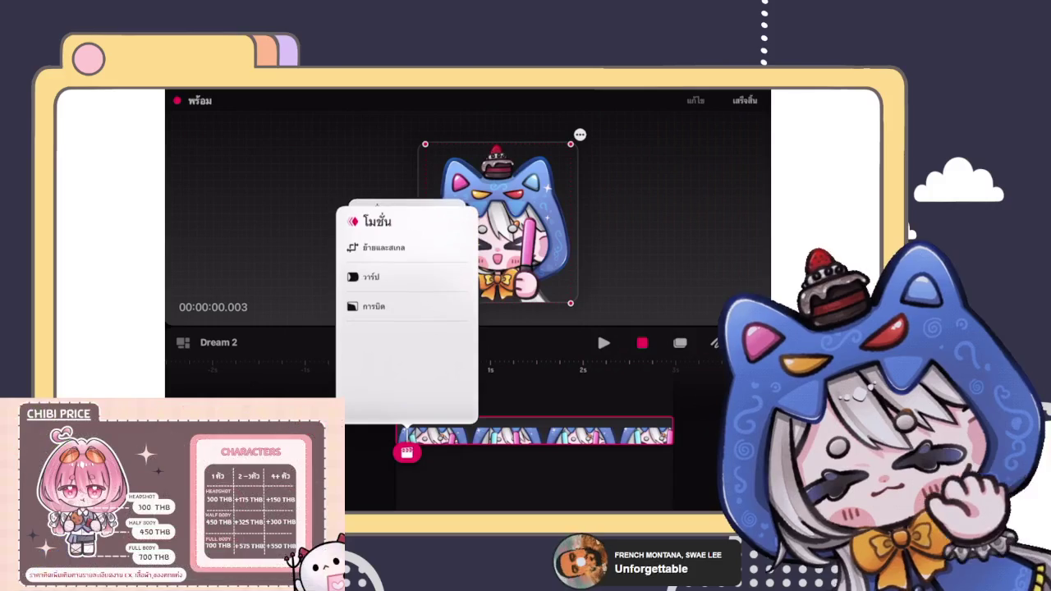
pyautogui.click(370, 221)
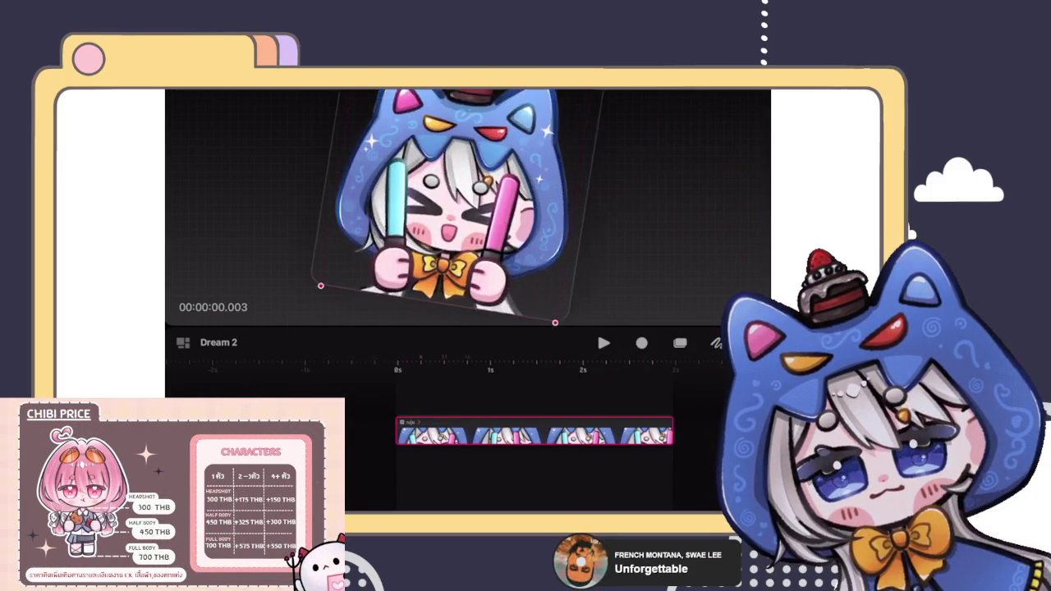
pyautogui.moveTo(570, 303); pyautogui.dragTo(601, 307)
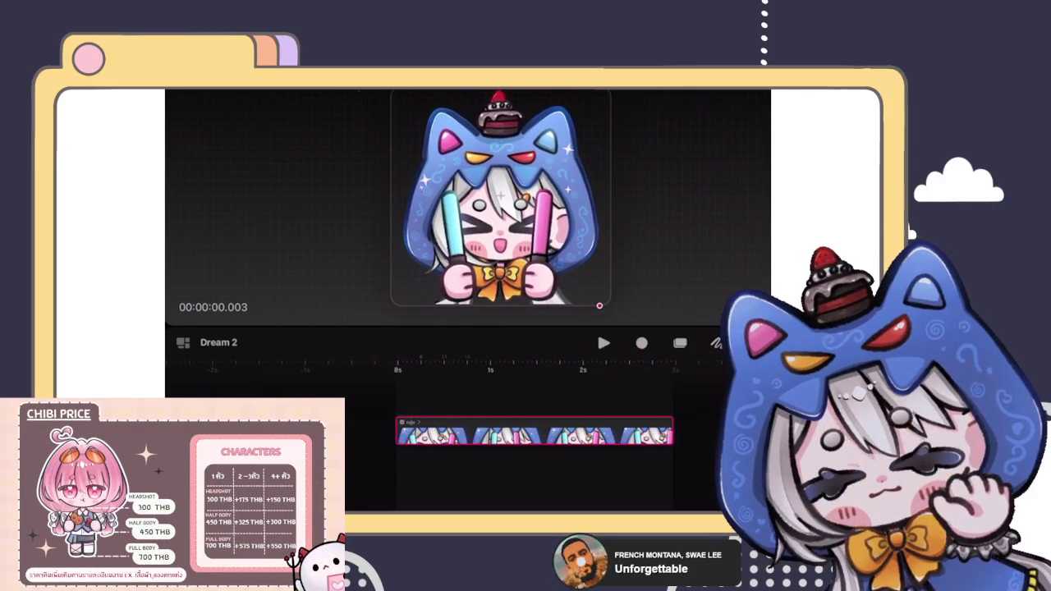
pyautogui.moveTo(601, 307)
pyautogui.mouseDown()
pyautogui.moveTo(585, 302)
pyautogui.moveTo(602, 325)
pyautogui.mouseUp()
pyautogui.hotkey('ctrl', 'z')
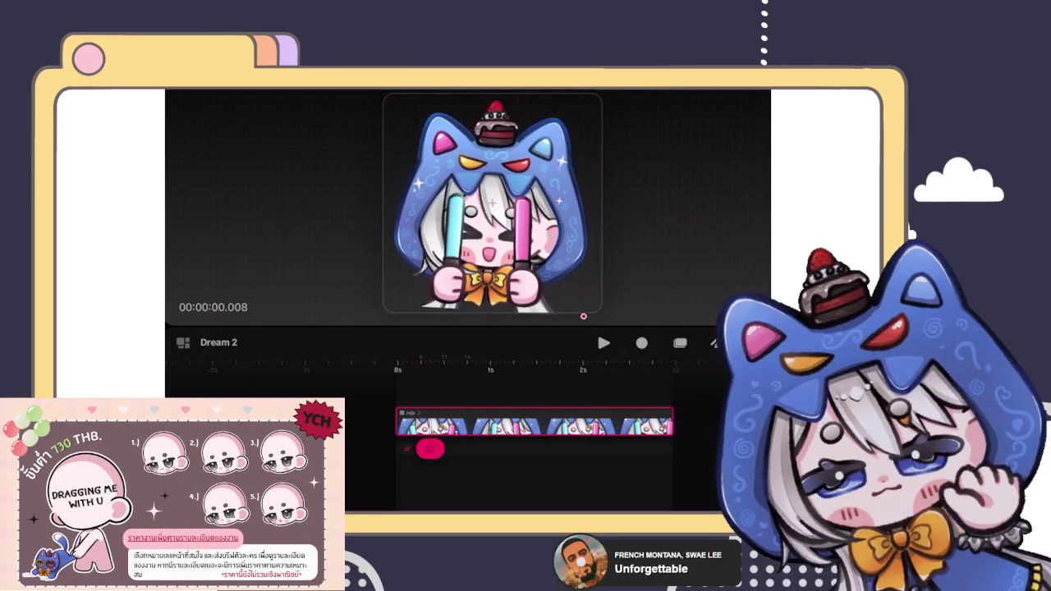
# Key the emote shrunk and tilted early, then shrunk and repositioned at one second.
pyautogui.moveTo(584, 318)
pyautogui.mouseDown()
pyautogui.moveTo(582, 303)
pyautogui.moveTo(595, 304)
pyautogui.moveTo(574, 306)
pyautogui.mouseUp()
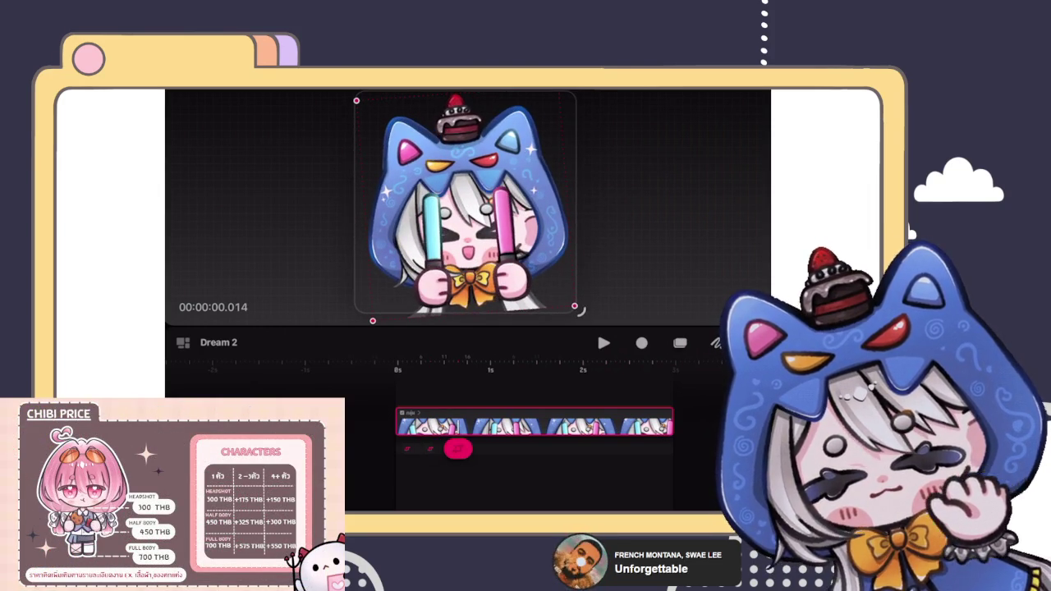
pyautogui.moveTo(580, 309)
pyautogui.mouseDown()
pyautogui.moveTo(575, 321)
pyautogui.moveTo(582, 312)
pyautogui.mouseUp()
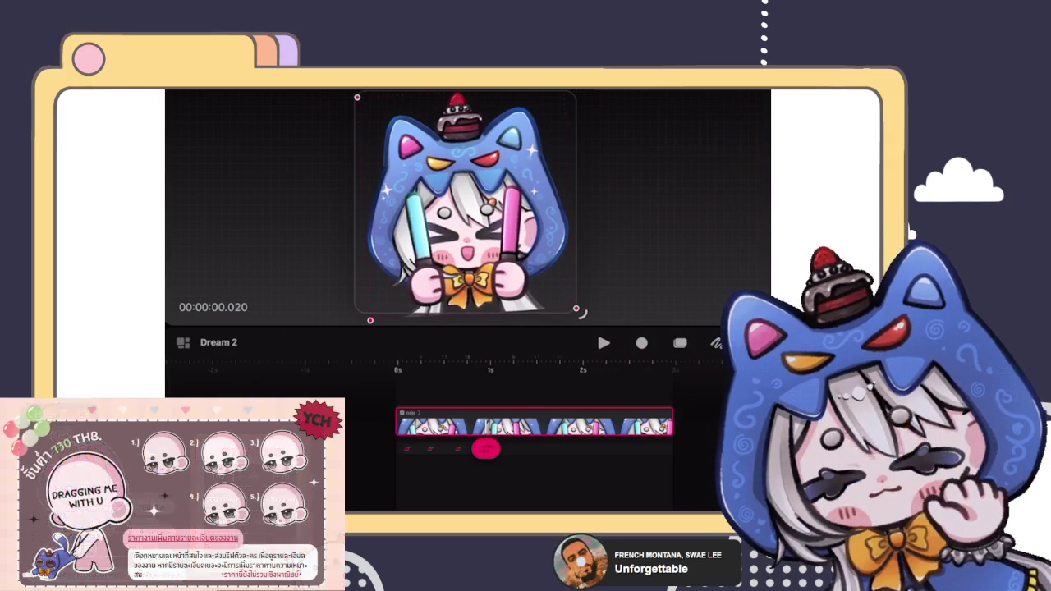
pyautogui.moveTo(486, 449)
pyautogui.mouseDown()
pyautogui.moveTo(402, 446)
pyautogui.moveTo(509, 435)
pyautogui.moveTo(419, 441)
pyautogui.moveTo(500, 435)
pyautogui.moveTo(513, 448)
pyautogui.mouseUp()
pyautogui.moveTo(470, 209); pyautogui.dragTo(482, 203)
pyautogui.click(590, 308)
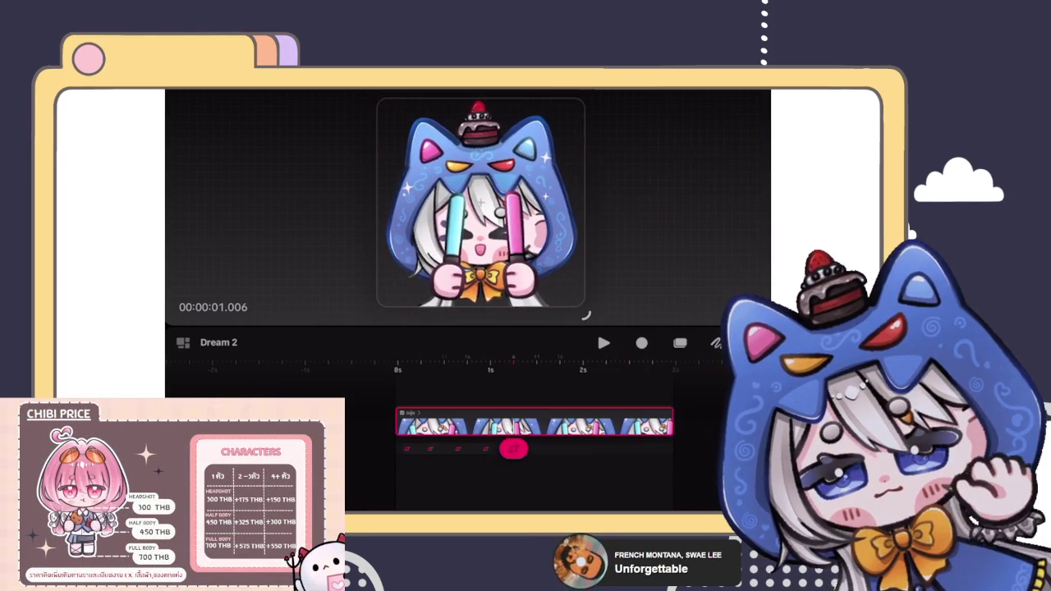
# Key enlarged, raised and tilted poses through the 2-second mark, then play the bounce.
pyautogui.click(480, 205)
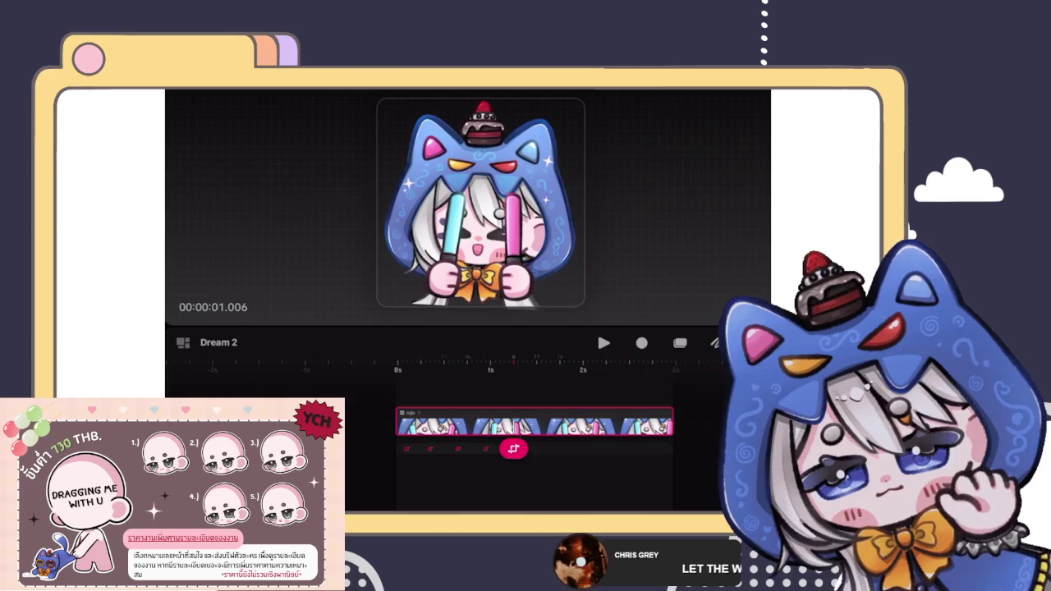
pyautogui.moveTo(480, 205); pyautogui.dragTo(497, 222)
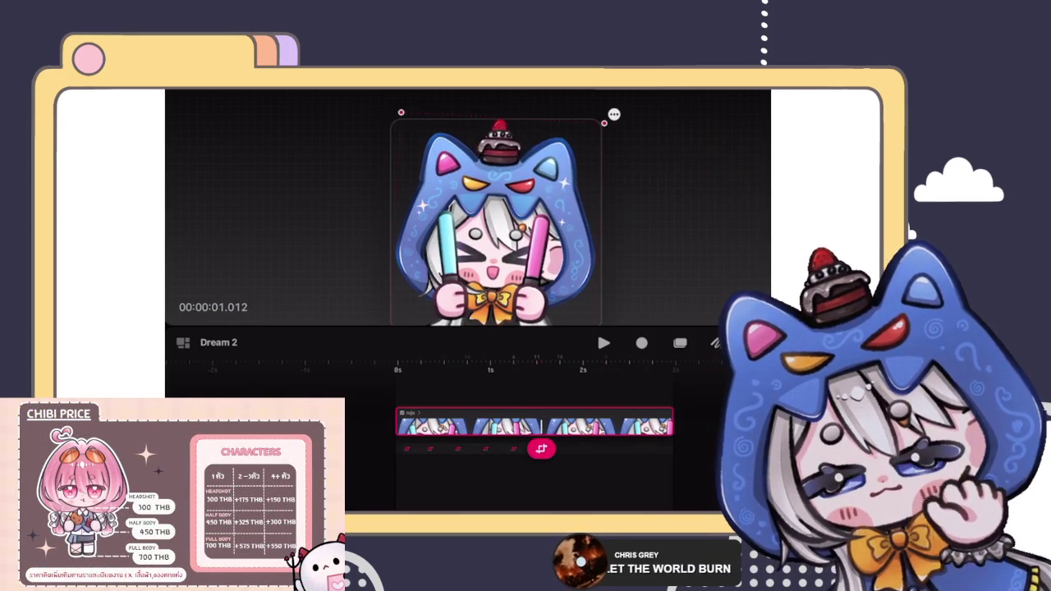
pyautogui.moveTo(497, 222); pyautogui.dragTo(493, 193)
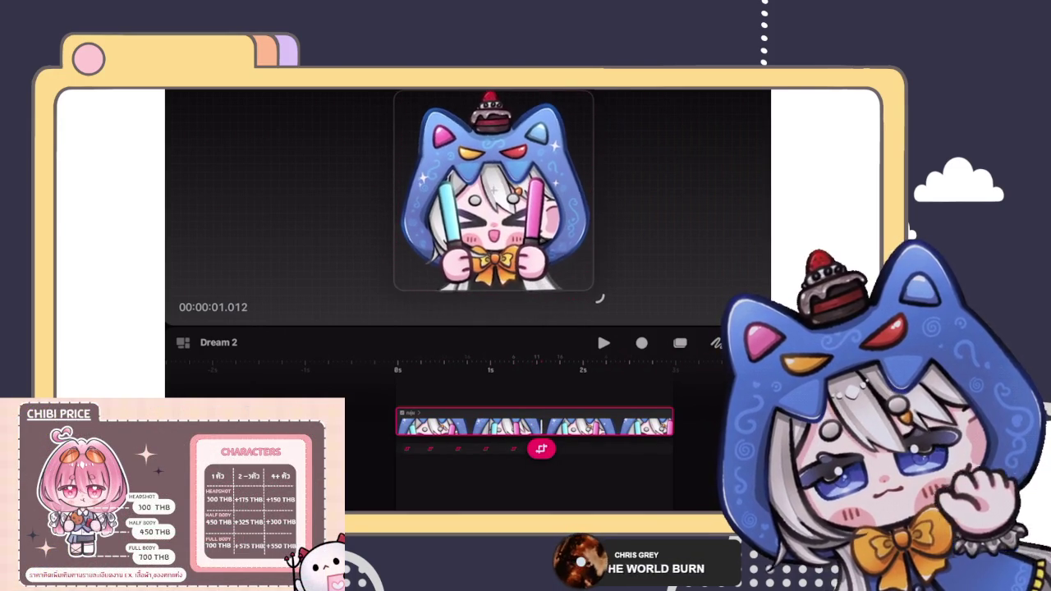
pyautogui.moveTo(493, 193); pyautogui.dragTo(497, 197)
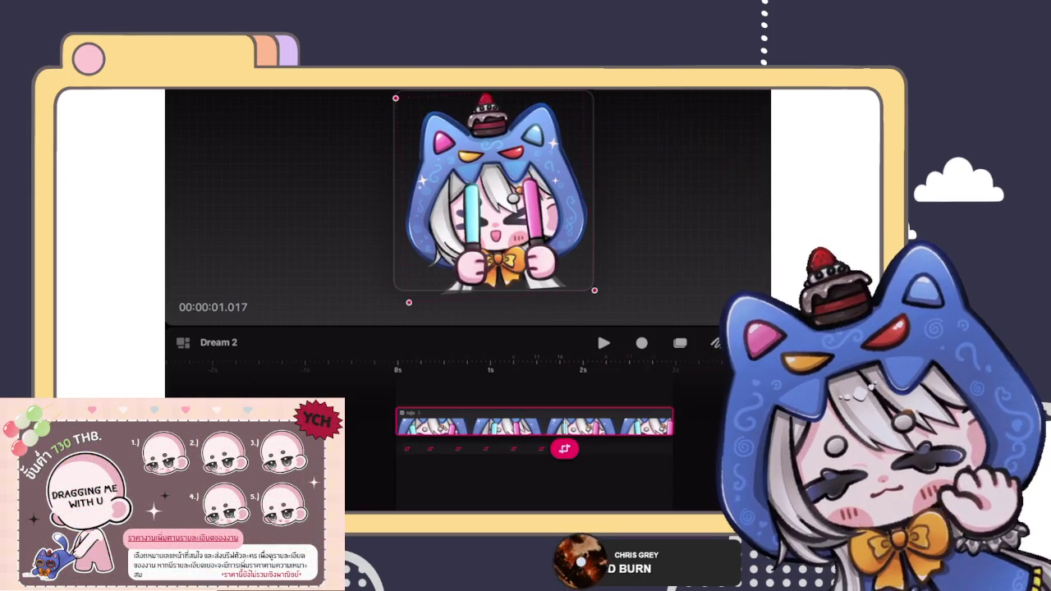
pyautogui.moveTo(601, 295); pyautogui.dragTo(590, 306)
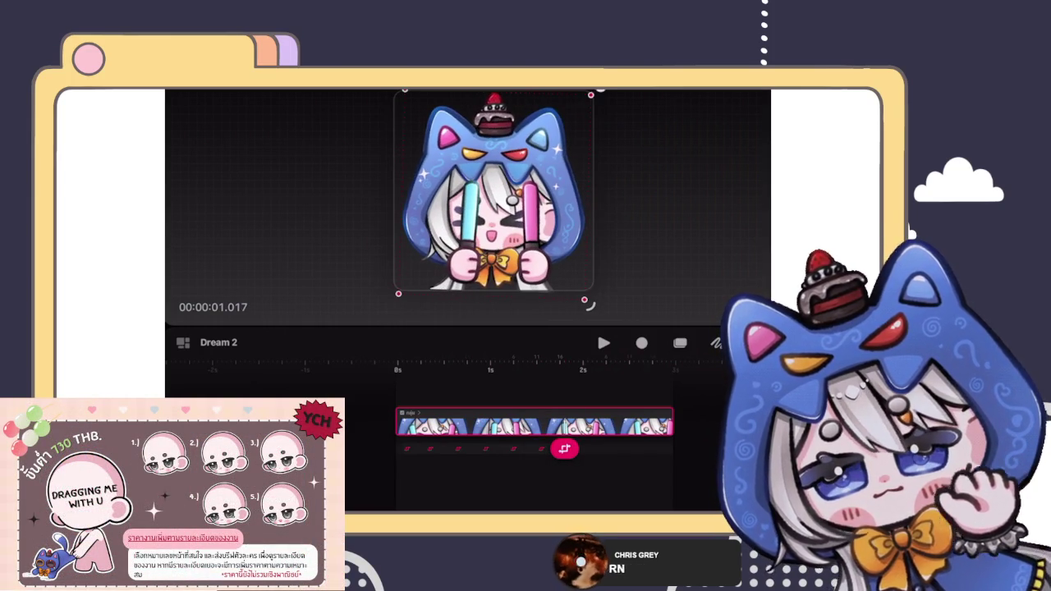
pyautogui.moveTo(564, 448); pyautogui.dragTo(583, 449)
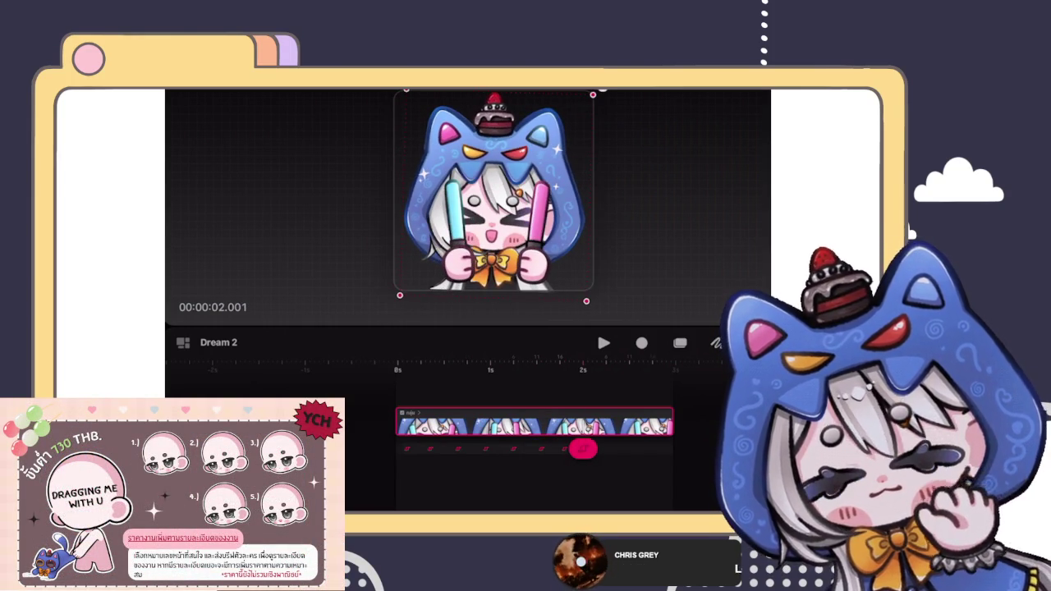
pyautogui.moveTo(592, 306)
pyautogui.mouseDown()
pyautogui.moveTo(600, 292)
pyautogui.moveTo(595, 309)
pyautogui.mouseUp()
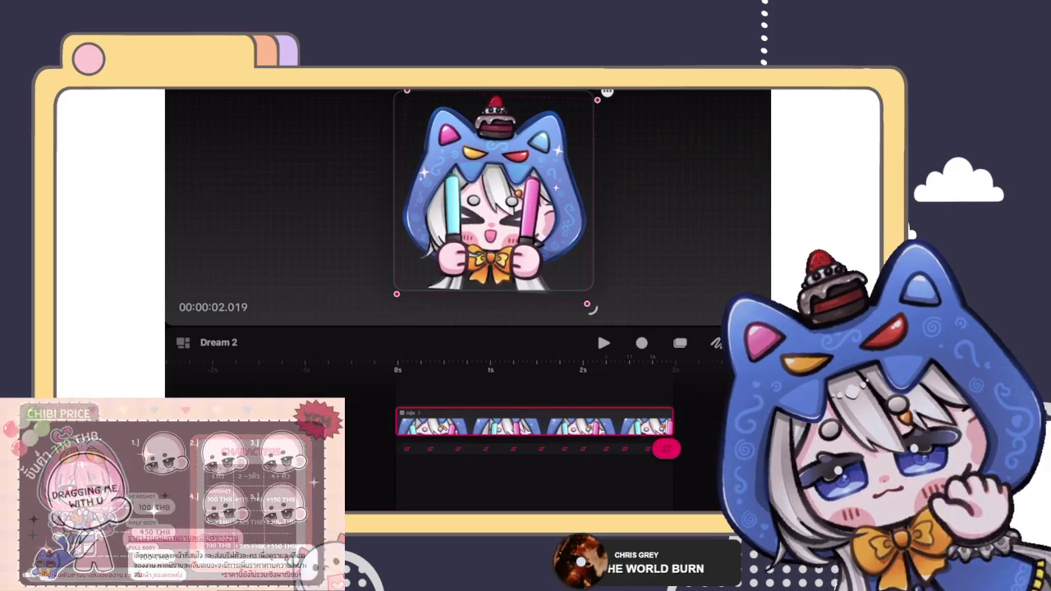
pyautogui.moveTo(591, 307); pyautogui.dragTo(601, 301)
pyautogui.click(603, 342)
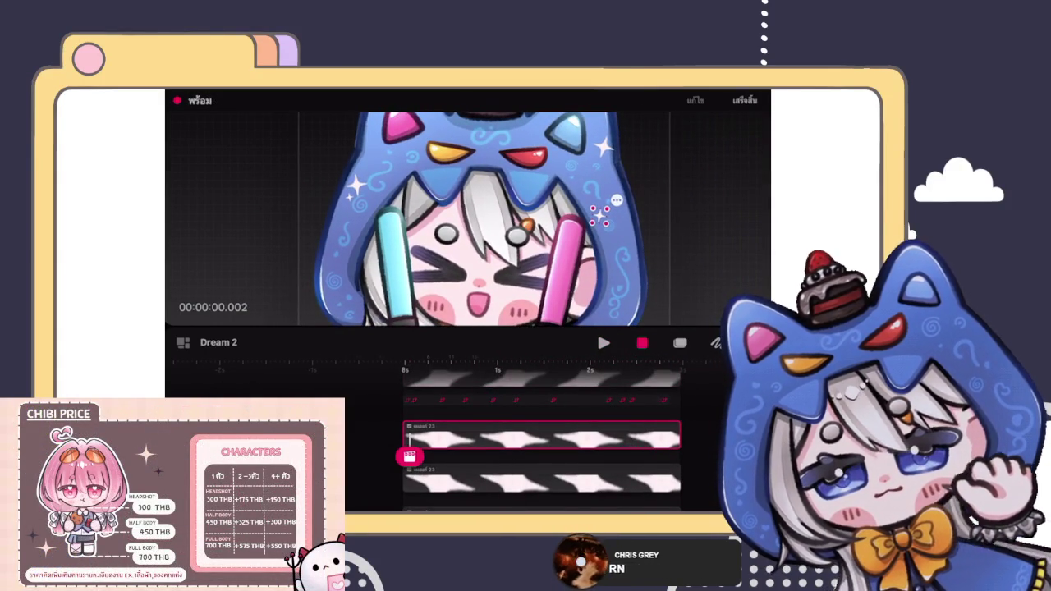
# Preview the bouncing emote animation playback.
pyautogui.click(410, 455)
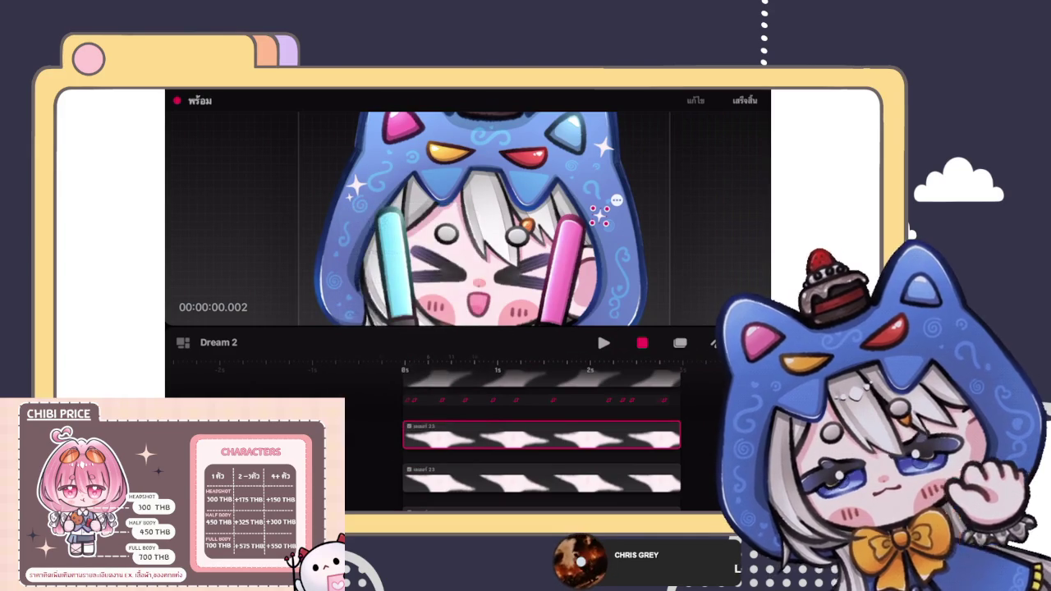
pyautogui.press('space')
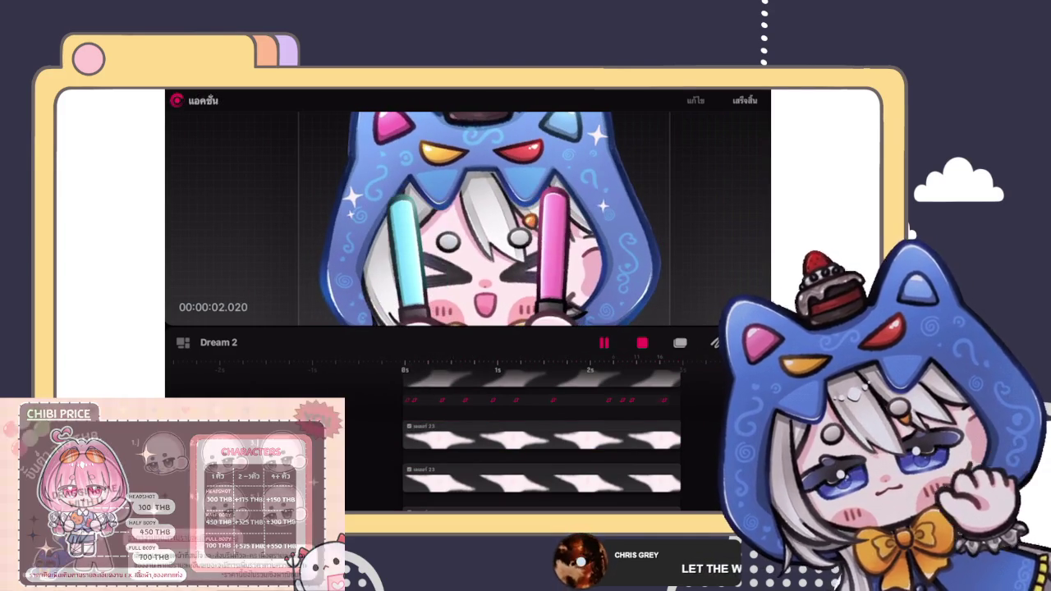
pyautogui.press('space')
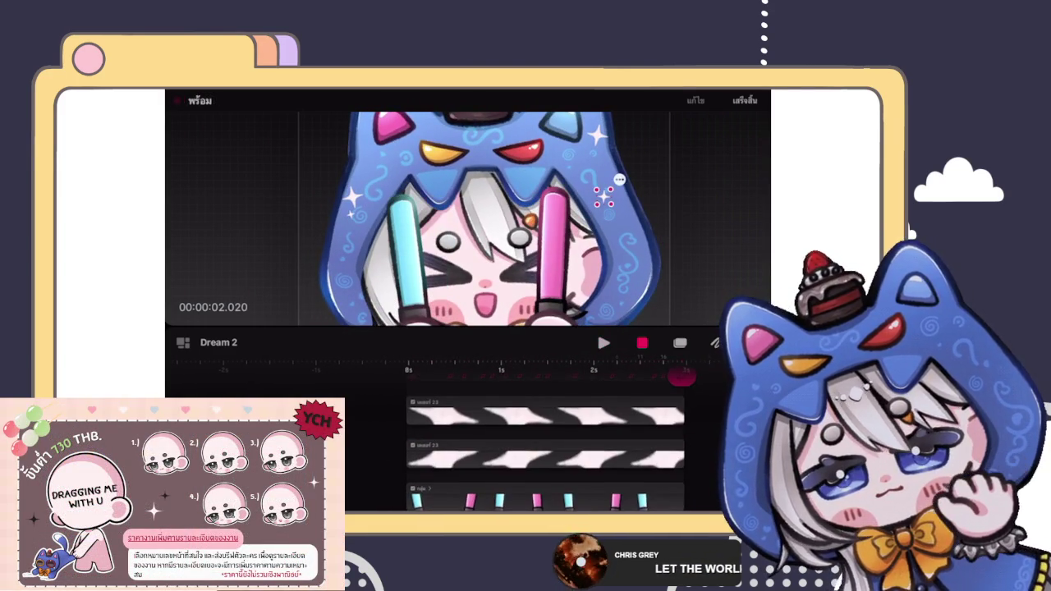
pyautogui.press('space')
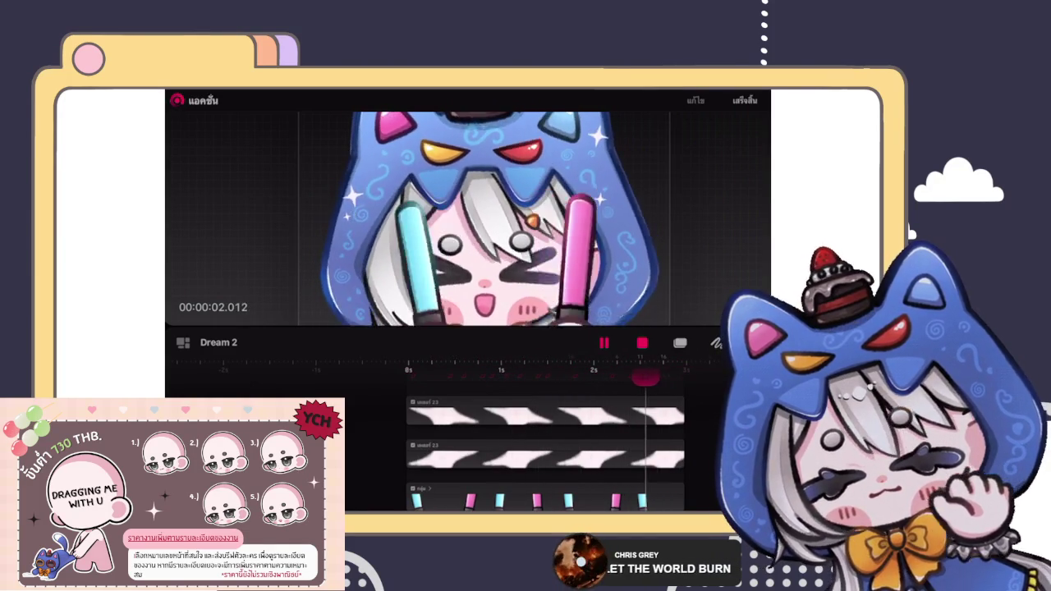
# Add motion to the top sparkle track and play to check its twinkle.
pyautogui.click(584, 415)
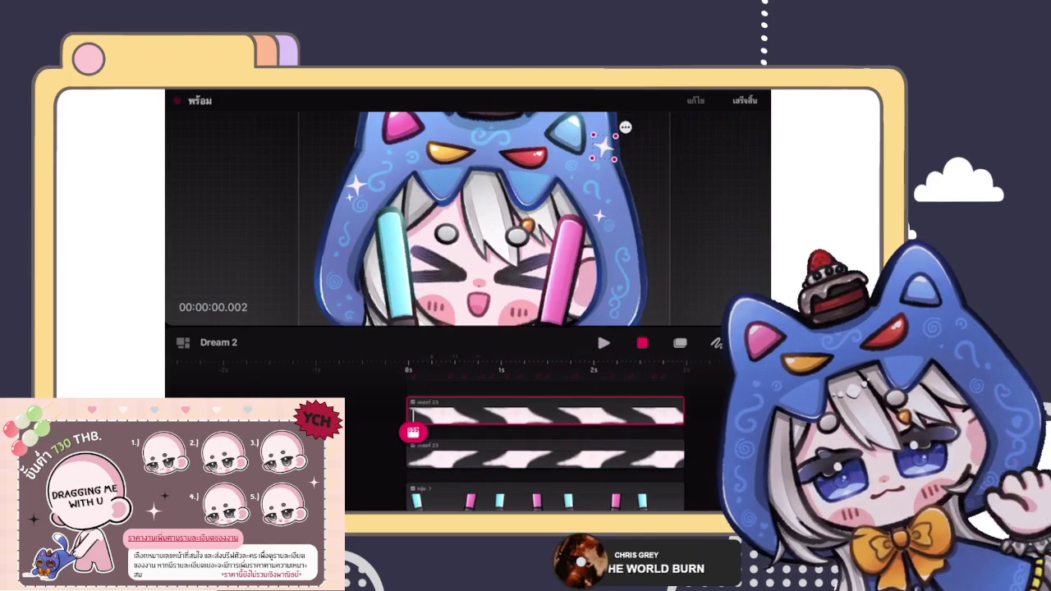
pyautogui.click(413, 432)
pyautogui.click(364, 362)
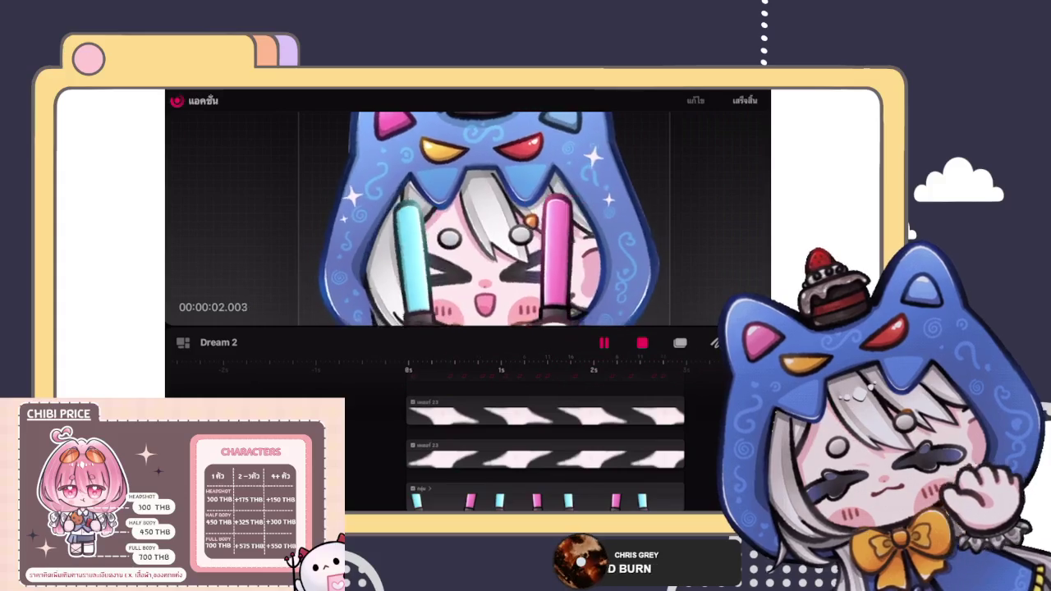
pyautogui.click(591, 146)
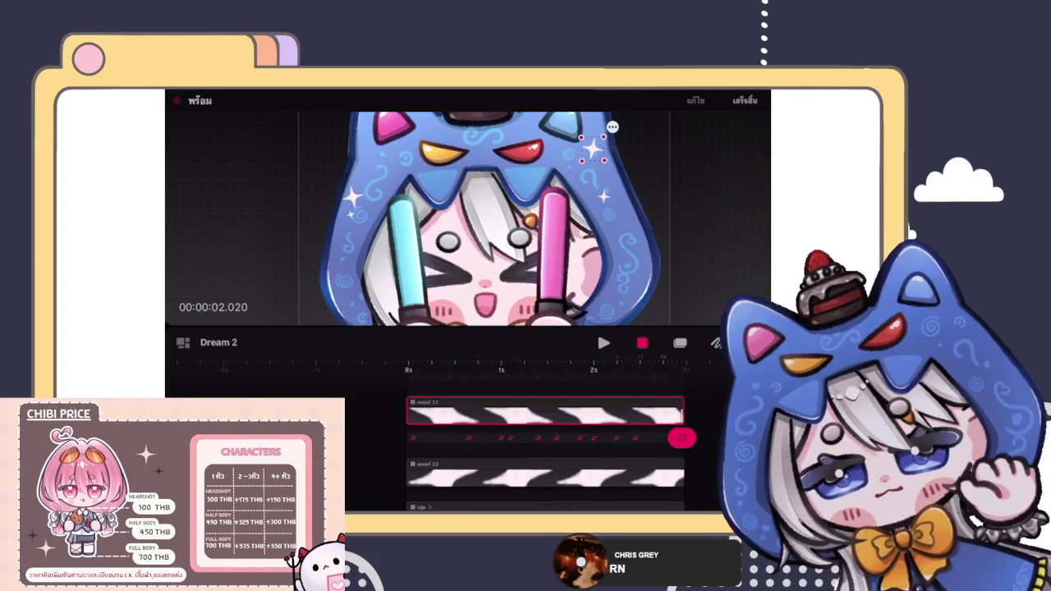
pyautogui.click(604, 343)
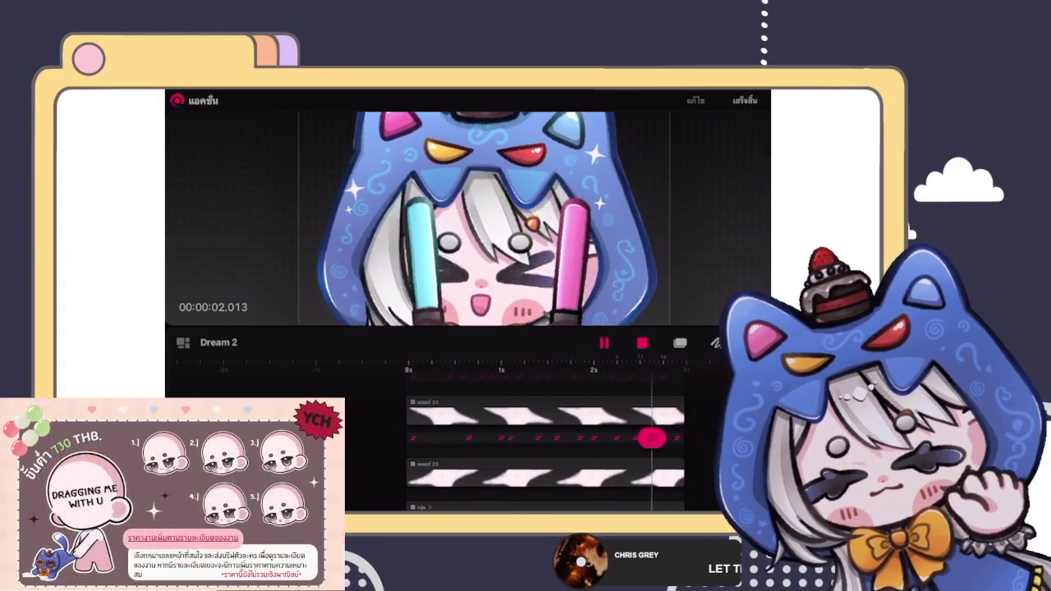
# Add motion to the second sparkle track and preview the loop.
pyautogui.click(603, 343)
pyautogui.moveTo(633, 498); pyautogui.dragTo(417, 495)
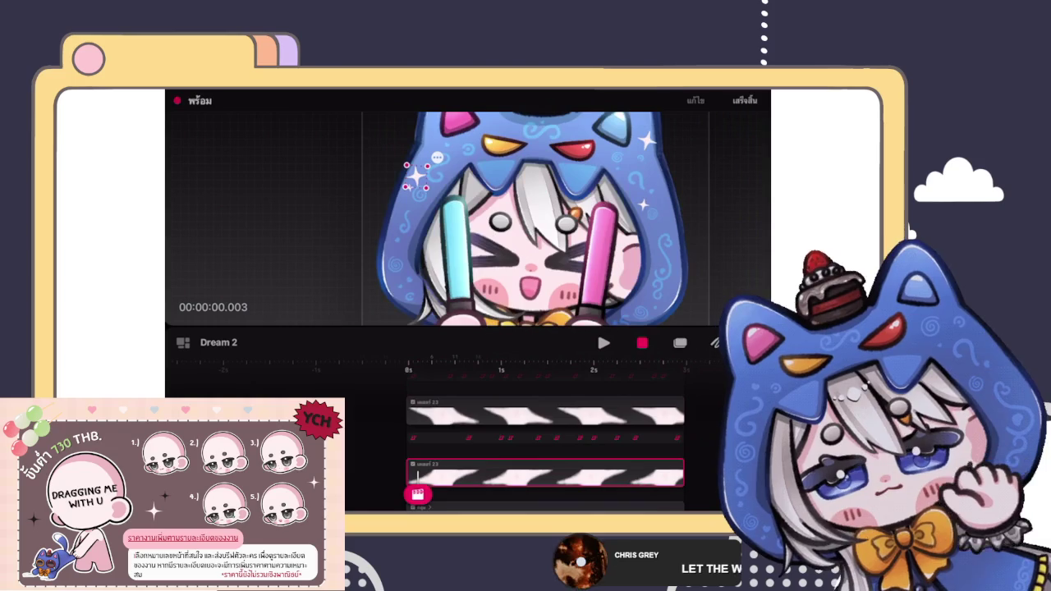
pyautogui.click(417, 495)
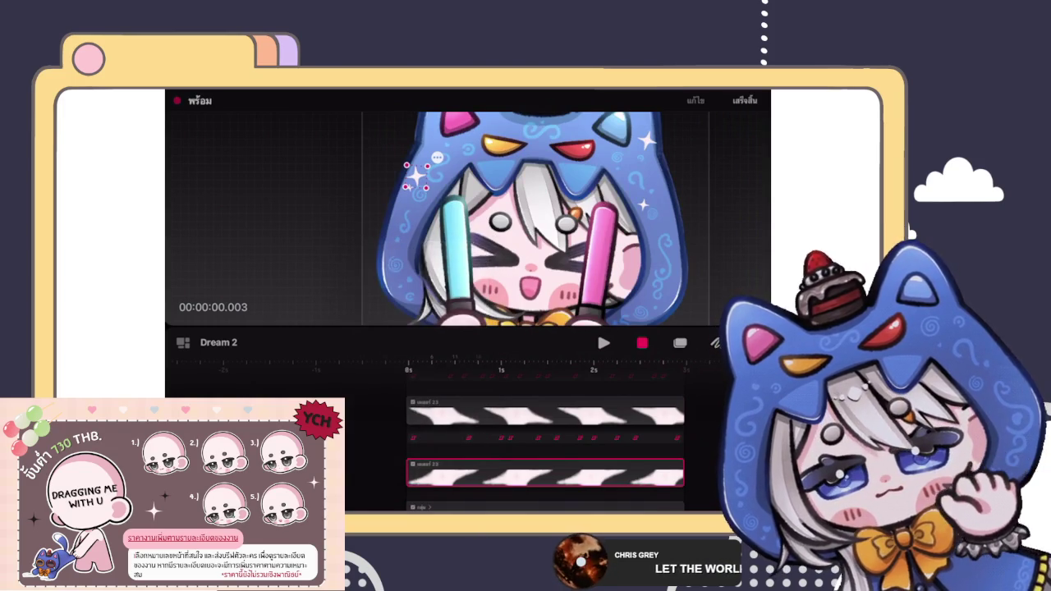
pyautogui.click(604, 344)
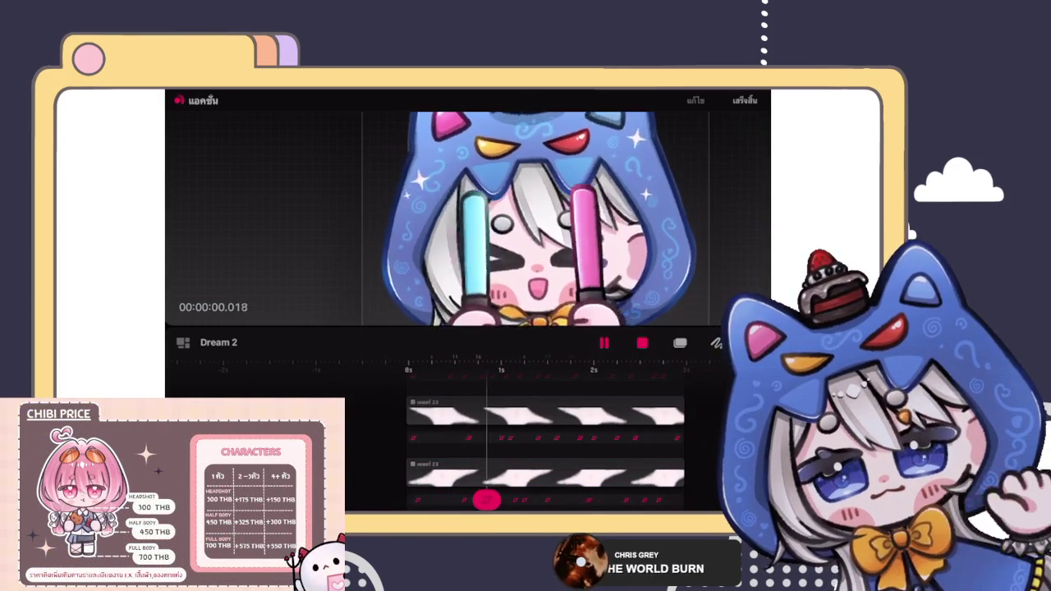
pyautogui.scroll(10, 549, 445)
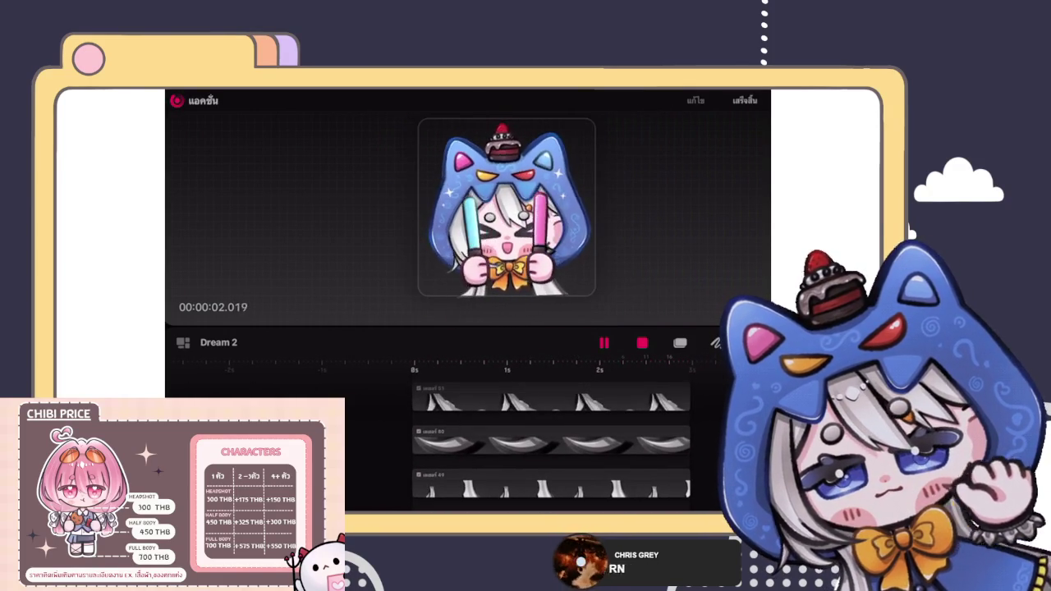
# Warp the hand on its track, check the bend in playback, then undo it.
pyautogui.click(627, 398)
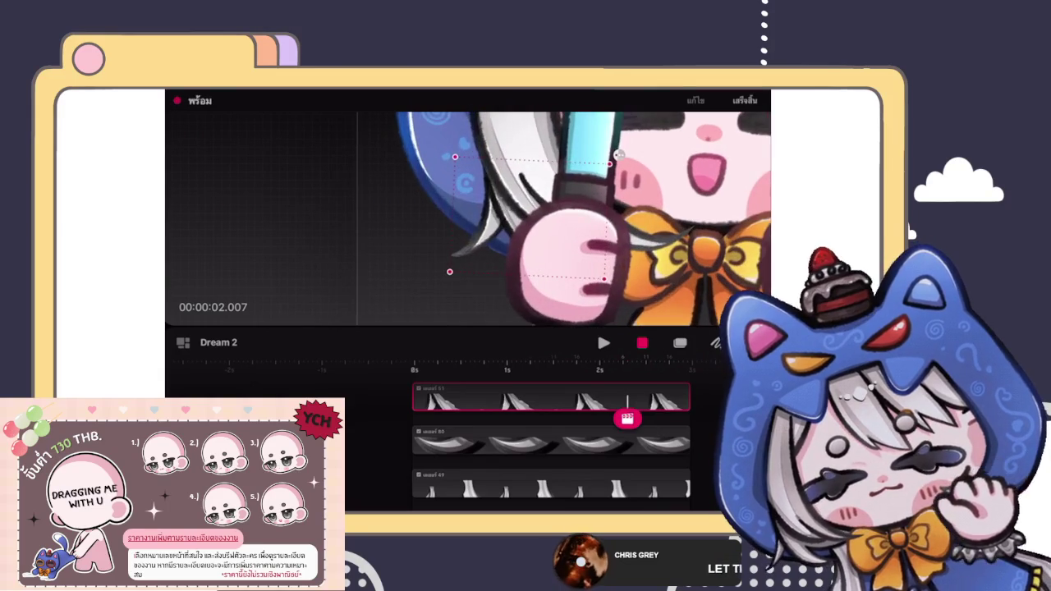
pyautogui.moveTo(627, 419); pyautogui.dragTo(415, 418)
pyautogui.click(415, 418)
pyautogui.click(364, 367)
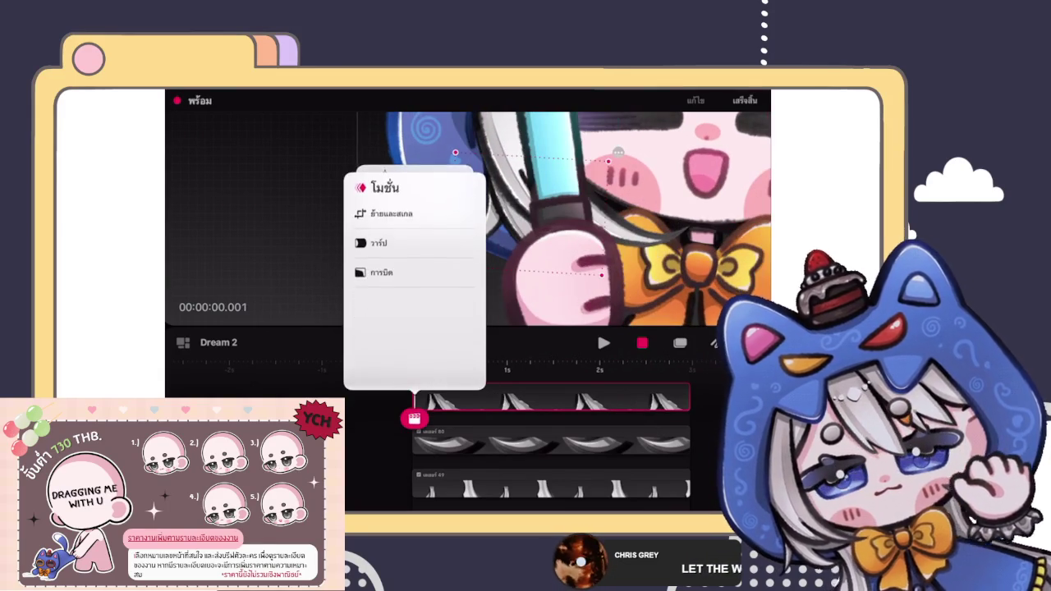
pyautogui.click(392, 214)
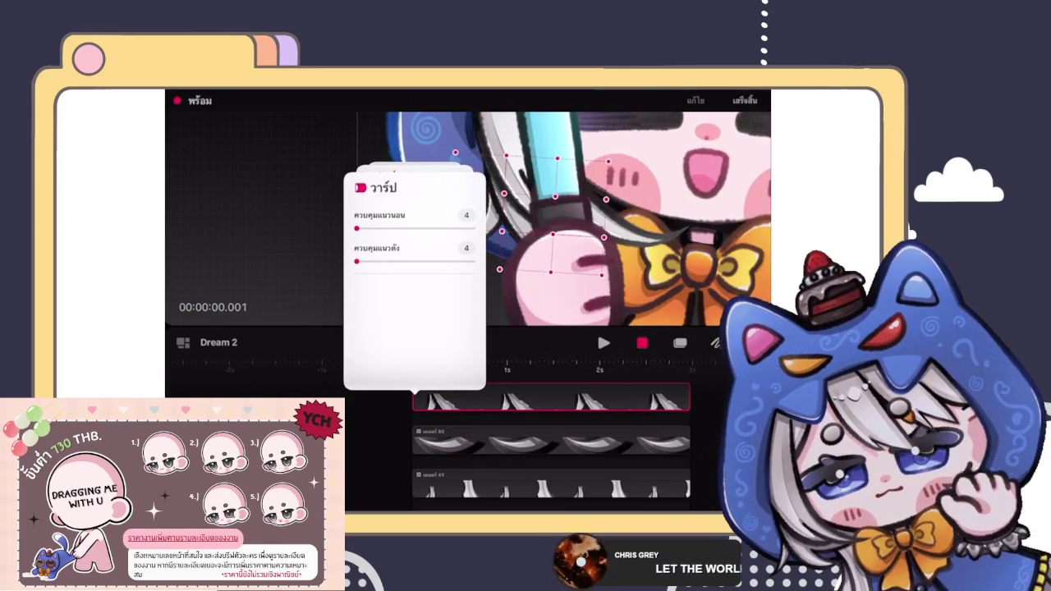
pyautogui.moveTo(423, 251)
pyautogui.mouseDown()
pyautogui.moveTo(439, 260)
pyautogui.moveTo(571, 244)
pyautogui.mouseUp()
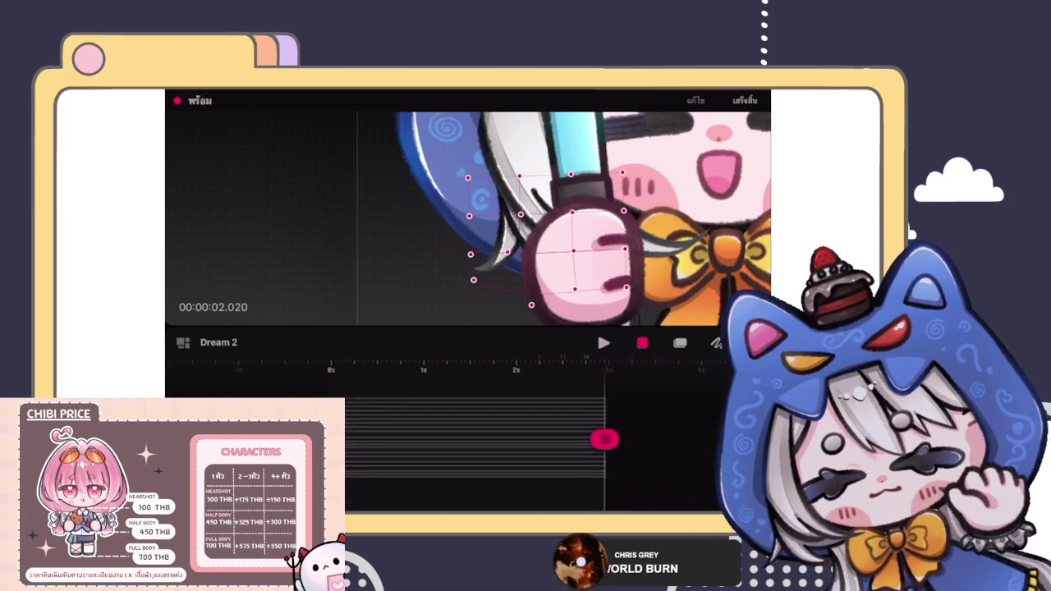
pyautogui.click(603, 344)
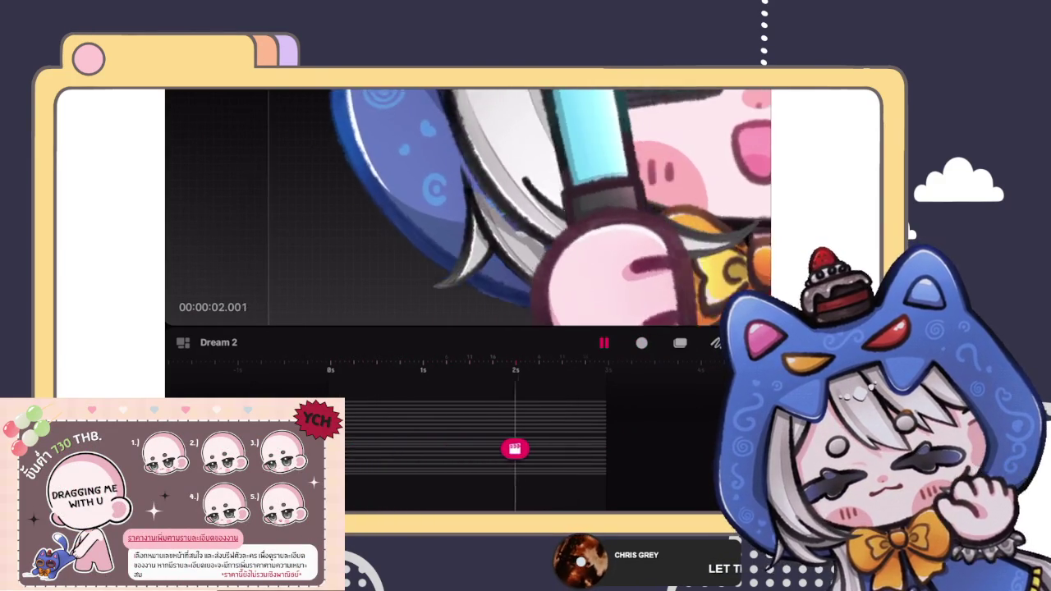
pyautogui.hotkey('ctrl', 'z')
pyautogui.hotkey('ctrl', 'z')
pyautogui.hotkey('ctrl', 'z')
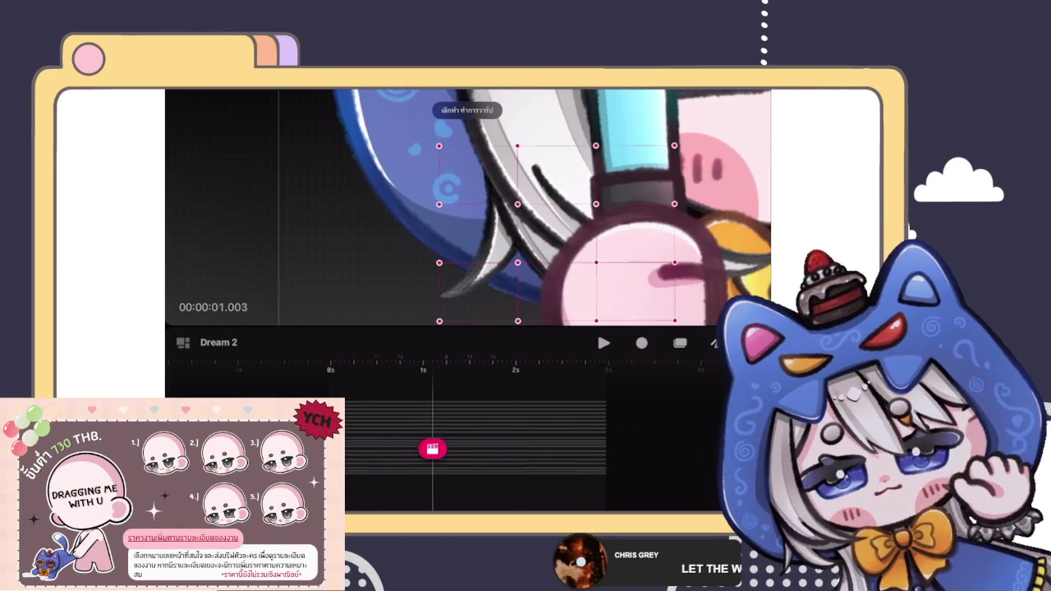
pyautogui.hotkey('ctrl', 'z')
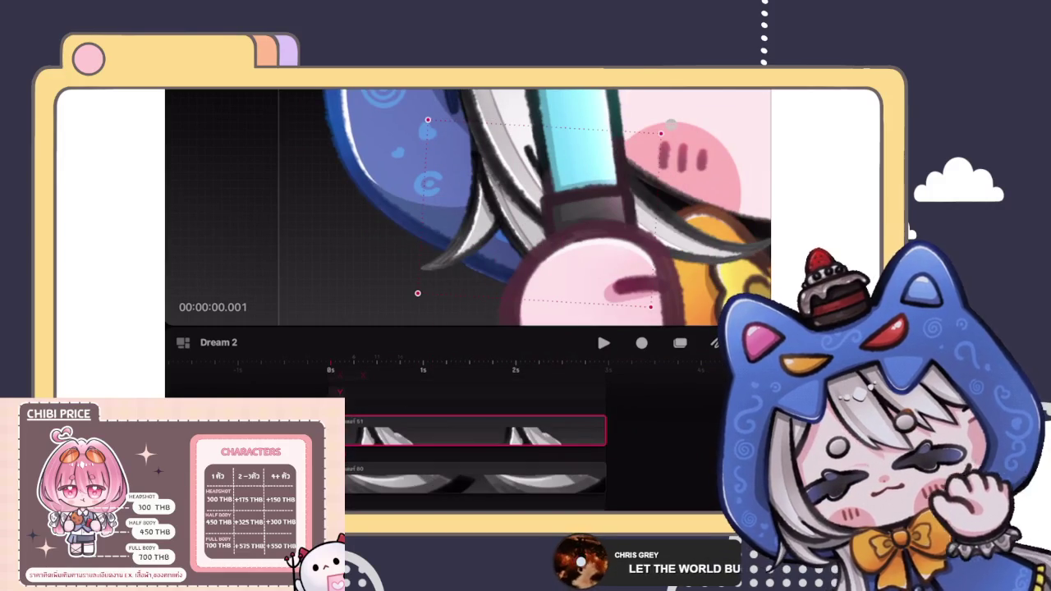
# Apply a fresh warp to the hand and record the wiggle by dragging the mesh.
pyautogui.scroll(2, 526, 435)
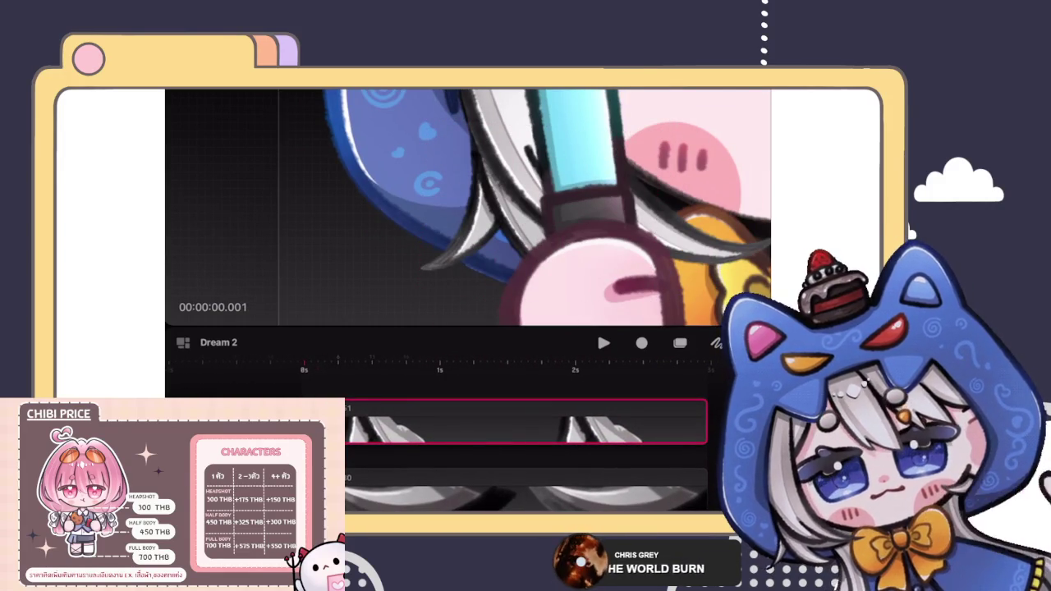
pyautogui.click(361, 420)
pyautogui.click(254, 380)
pyautogui.click(271, 268)
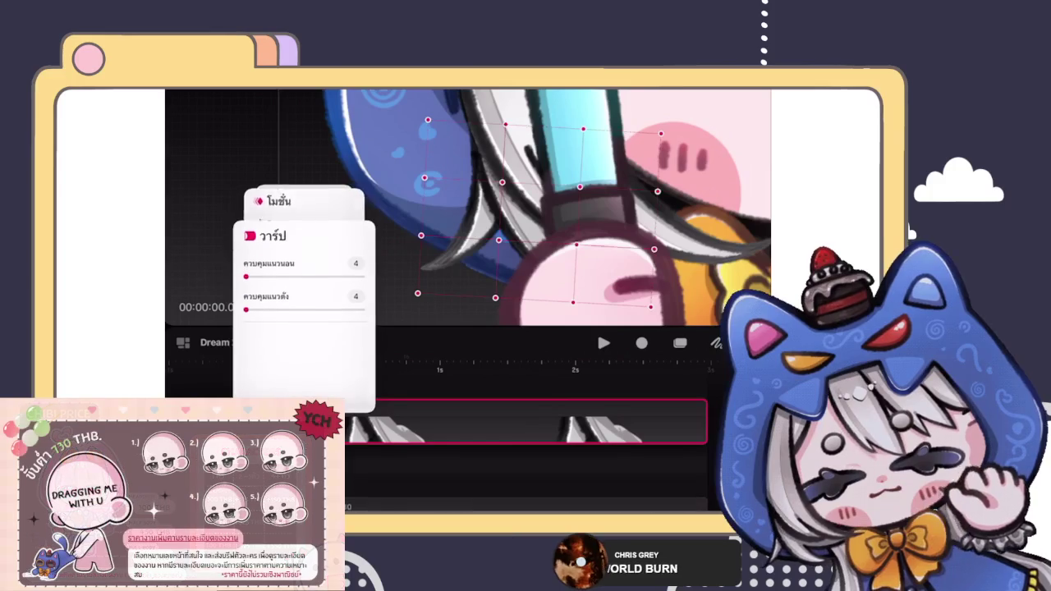
pyautogui.click(401, 276)
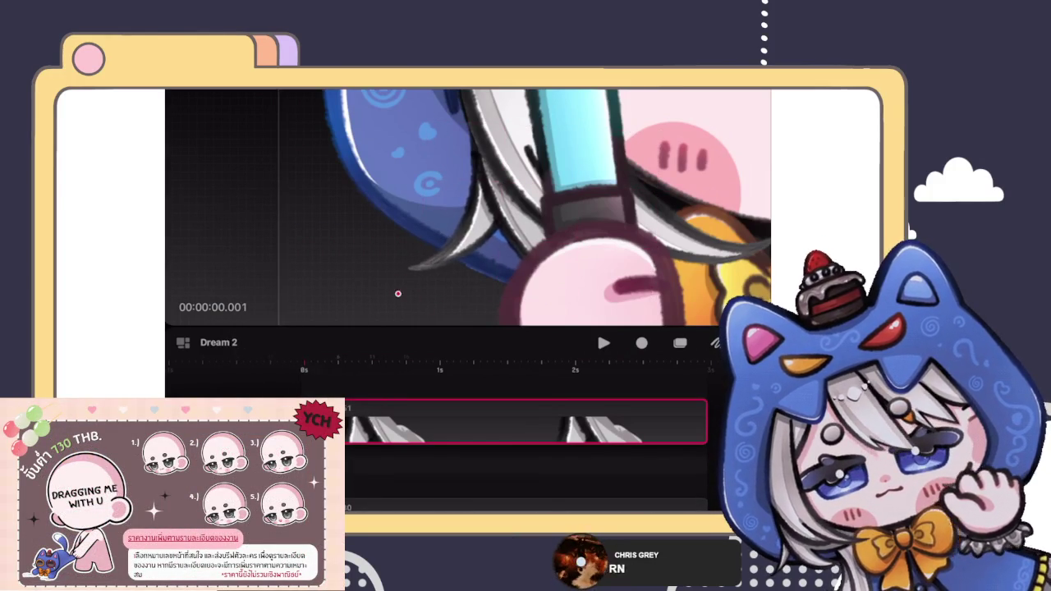
pyautogui.moveTo(399, 275)
pyautogui.mouseDown()
pyautogui.moveTo(396, 293)
pyautogui.moveTo(433, 304)
pyautogui.moveTo(403, 288)
pyautogui.mouseUp()
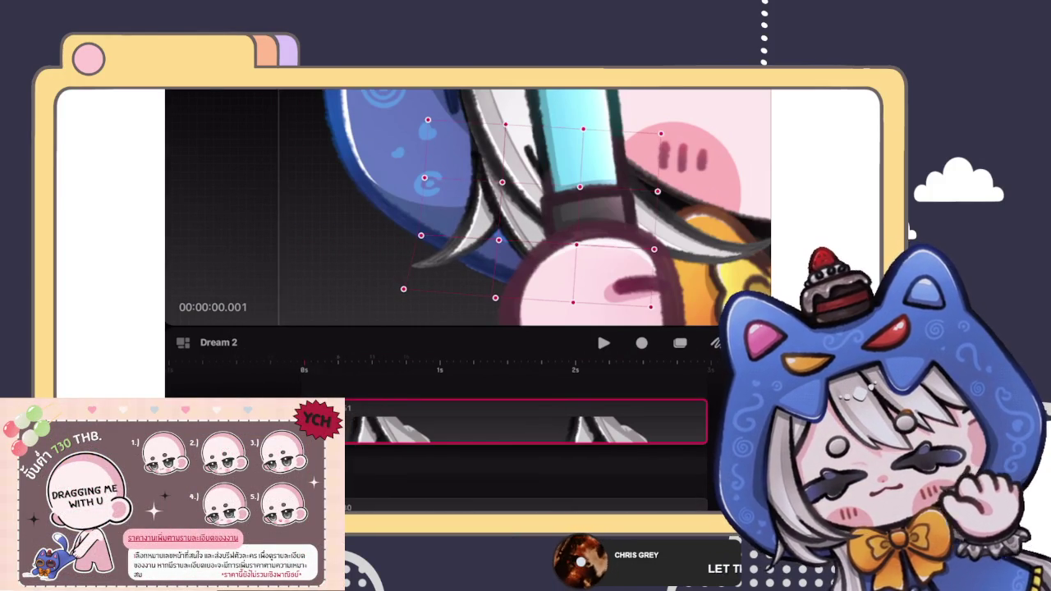
pyautogui.click(641, 342)
pyautogui.moveTo(403, 288)
pyautogui.mouseDown()
pyautogui.moveTo(426, 292)
pyautogui.moveTo(427, 282)
pyautogui.mouseUp()
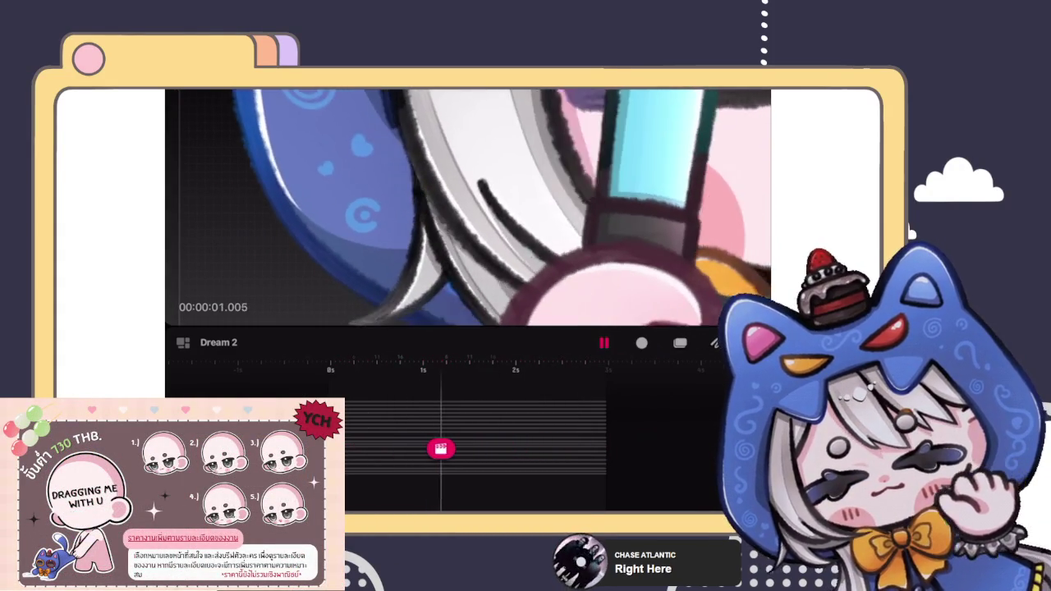
pyautogui.press('space')
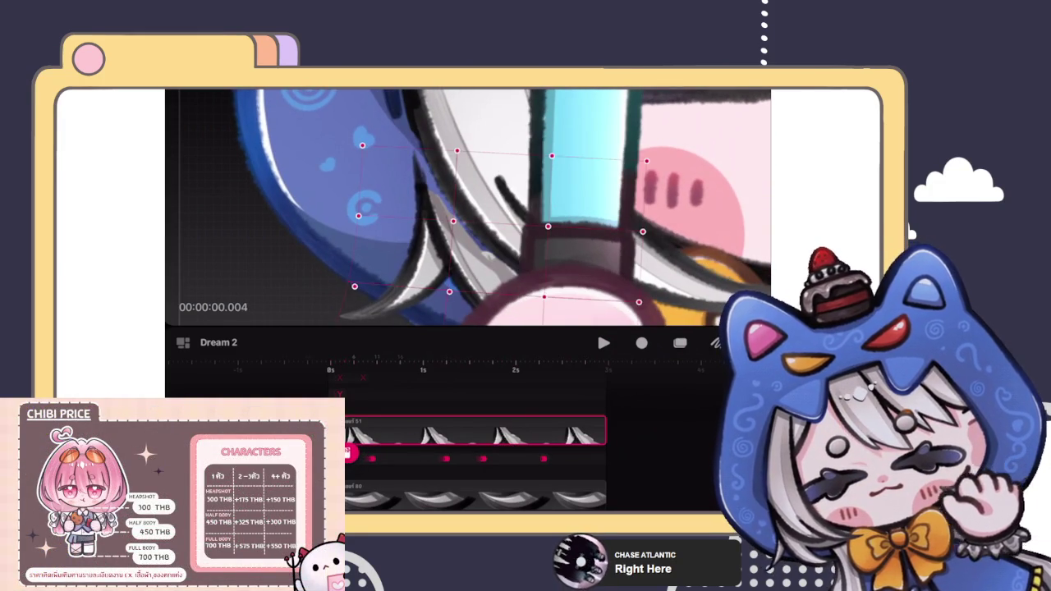
# Switch to the hand layer and sample the dark outline colour from the artwork.
pyautogui.click(714, 342)
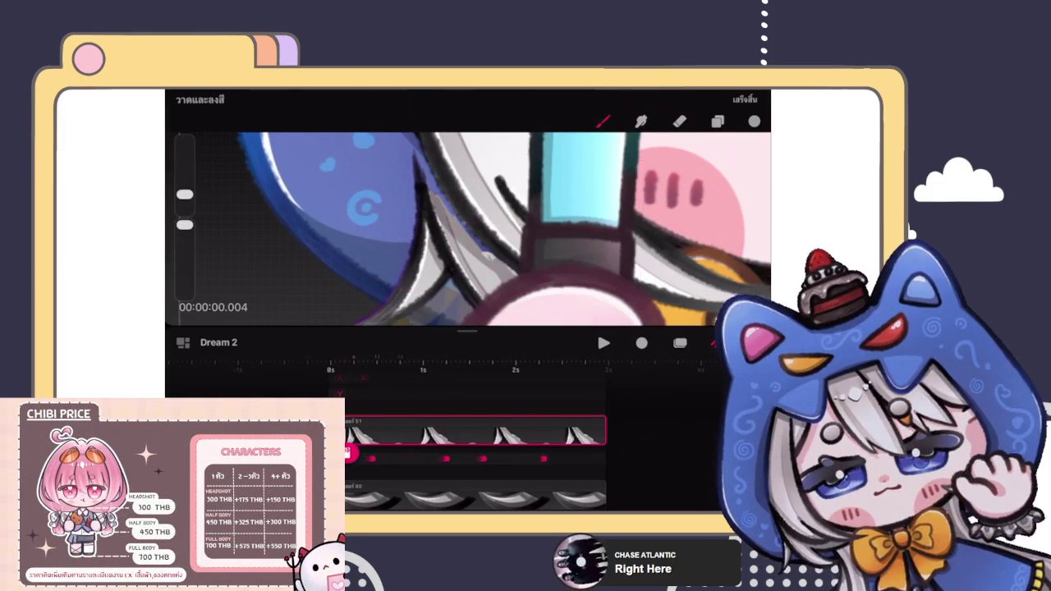
pyautogui.scroll(3, 468, 230)
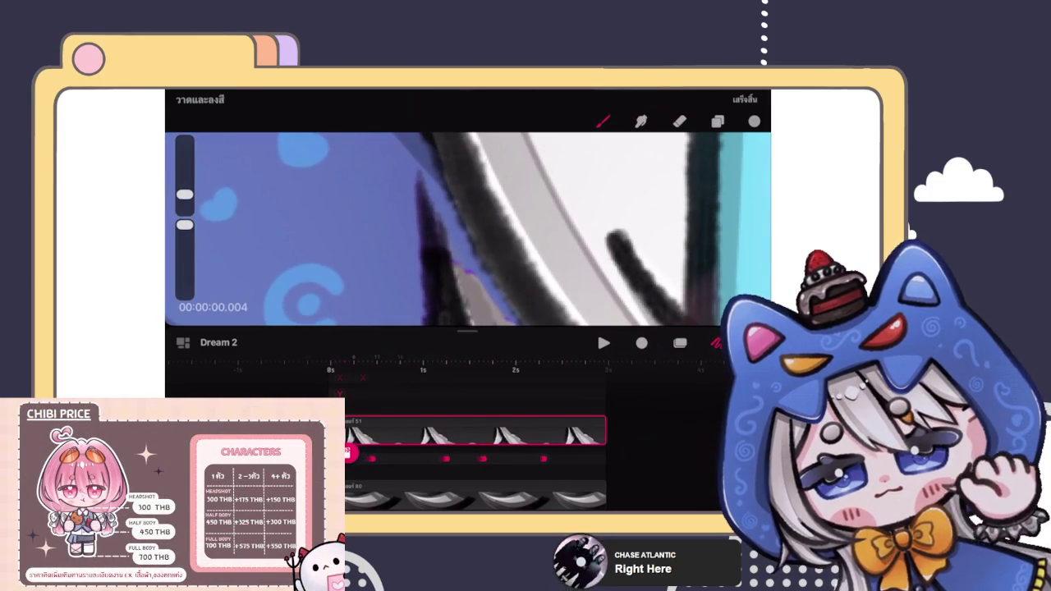
pyautogui.click(603, 121)
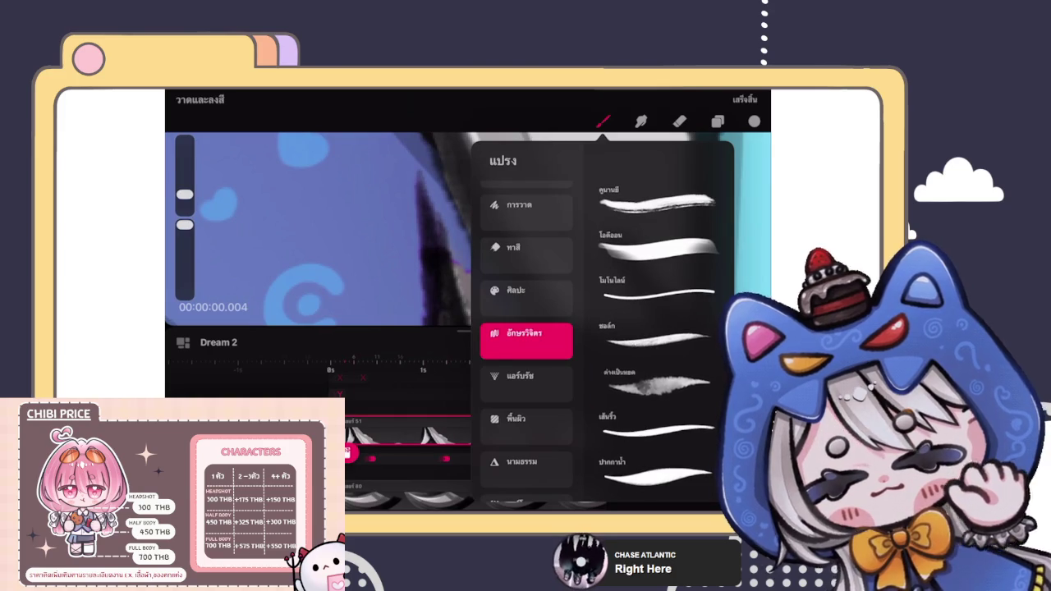
pyautogui.click(603, 121)
pyautogui.click(432, 237)
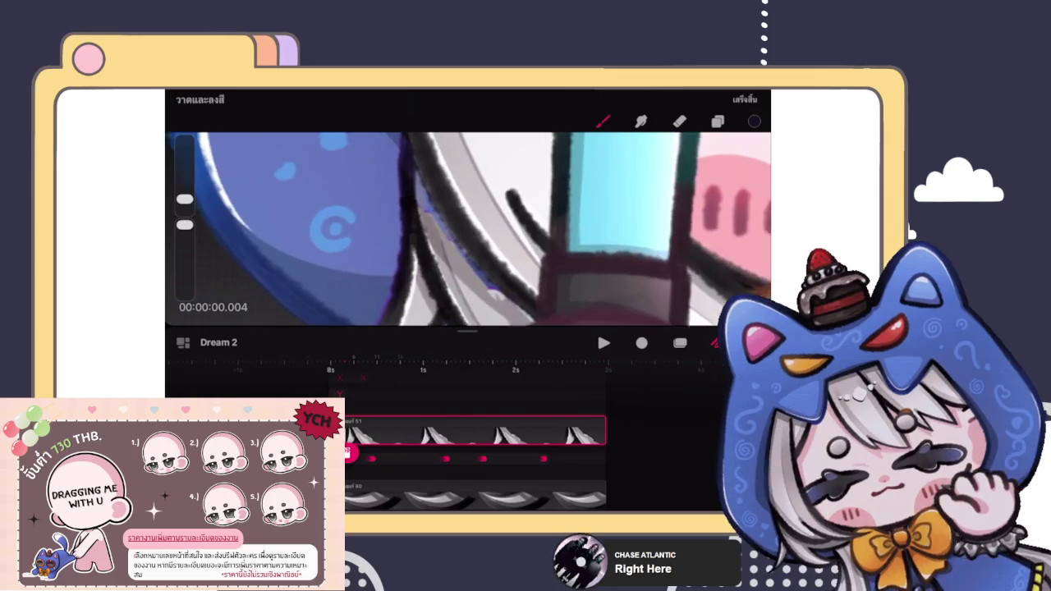
# Choose a brush from the Calligraphy set in the Brush Library.
pyautogui.click(603, 121)
pyautogui.scroll(1, 656, 329)
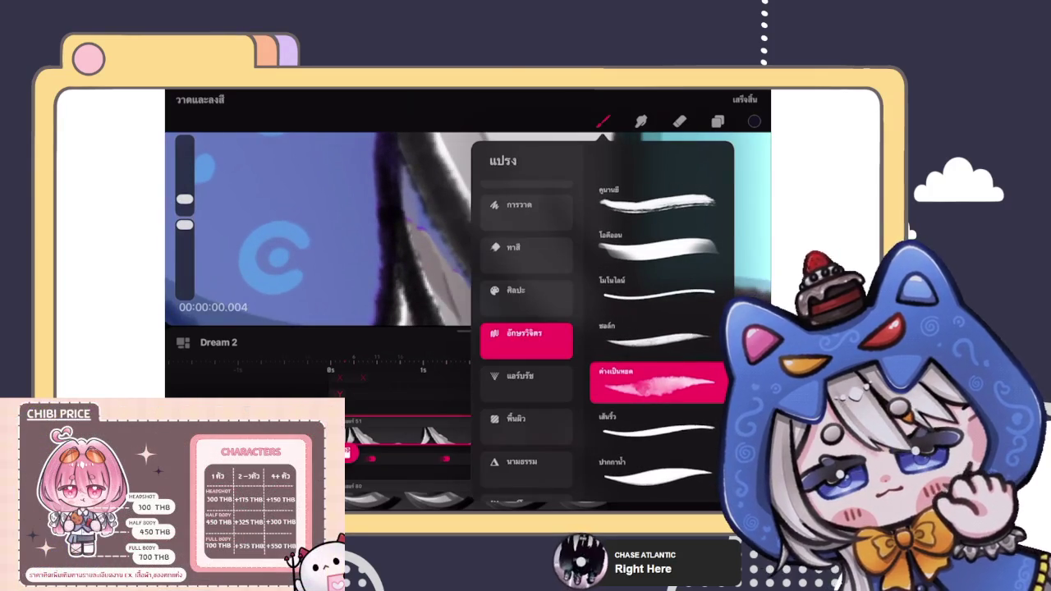
pyautogui.scroll(3, 527, 338)
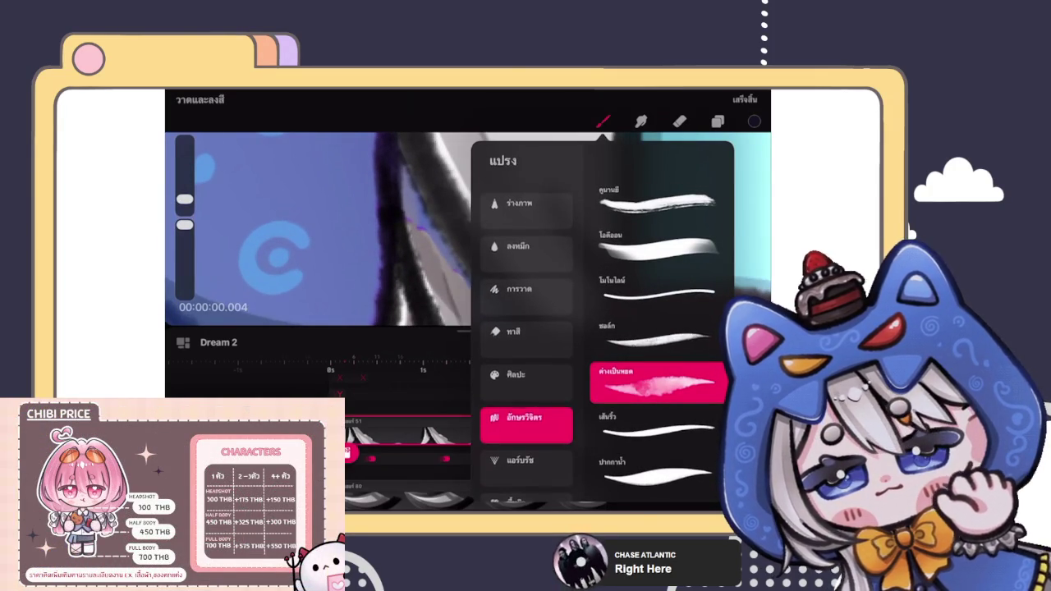
pyautogui.click(527, 201)
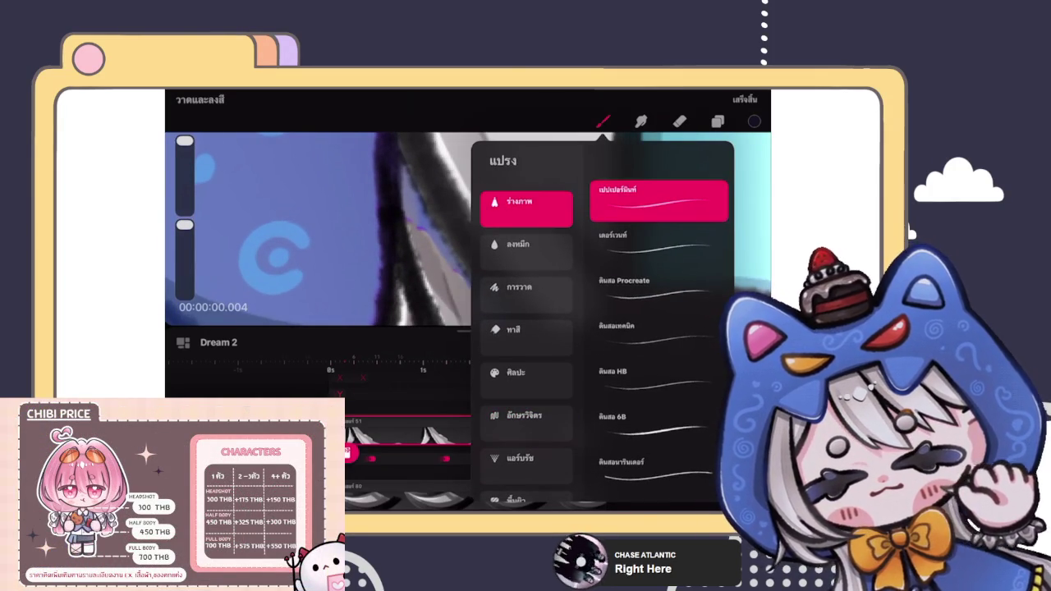
pyautogui.click(526, 372)
pyautogui.click(527, 415)
pyautogui.scroll(-3, 657, 328)
pyautogui.scroll(1, 657, 328)
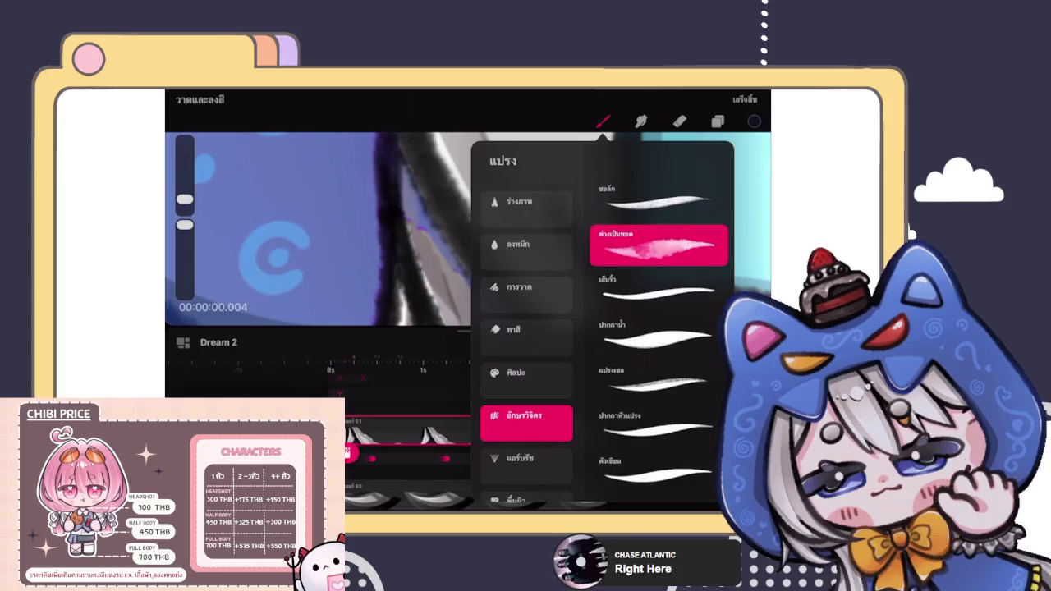
pyautogui.click(657, 472)
pyautogui.click(603, 122)
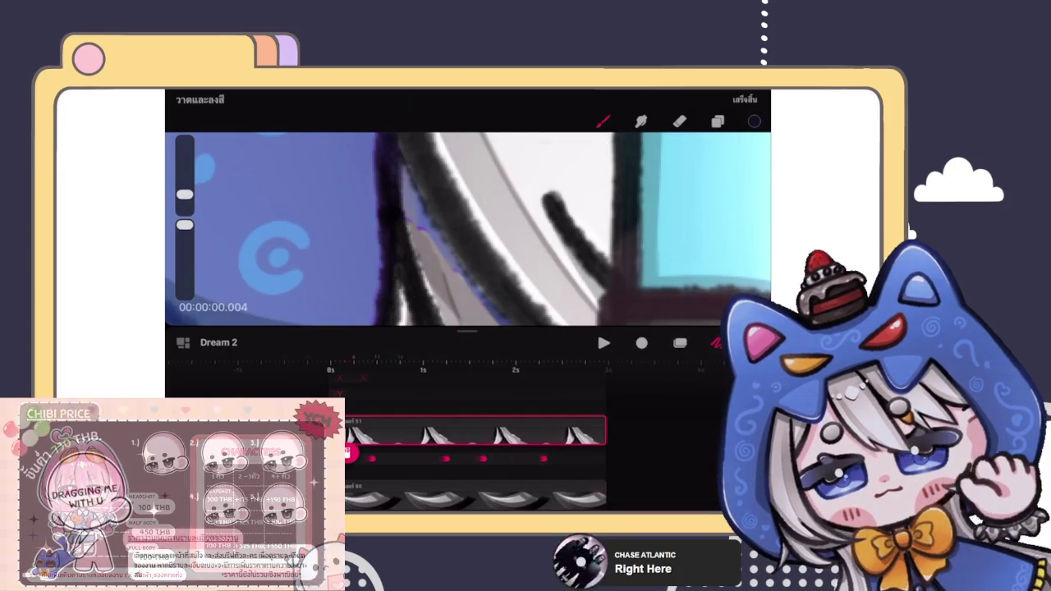
# Look over the character's hair outline, then play and stop a preview of Dream 2.
pyautogui.moveTo(468, 230); pyautogui.dragTo(501, 187)
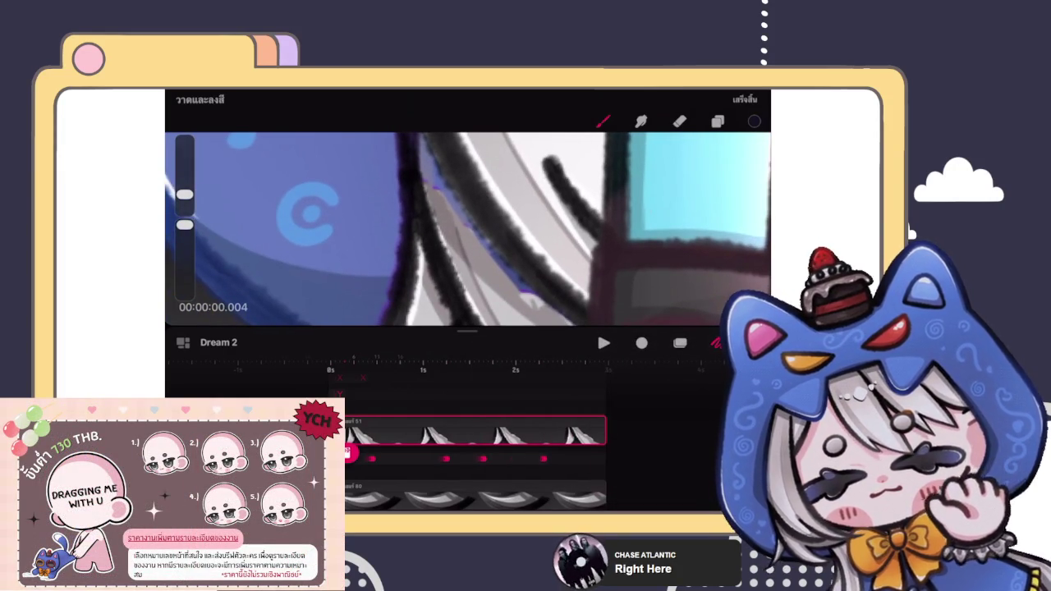
pyautogui.scroll(2, 468, 229)
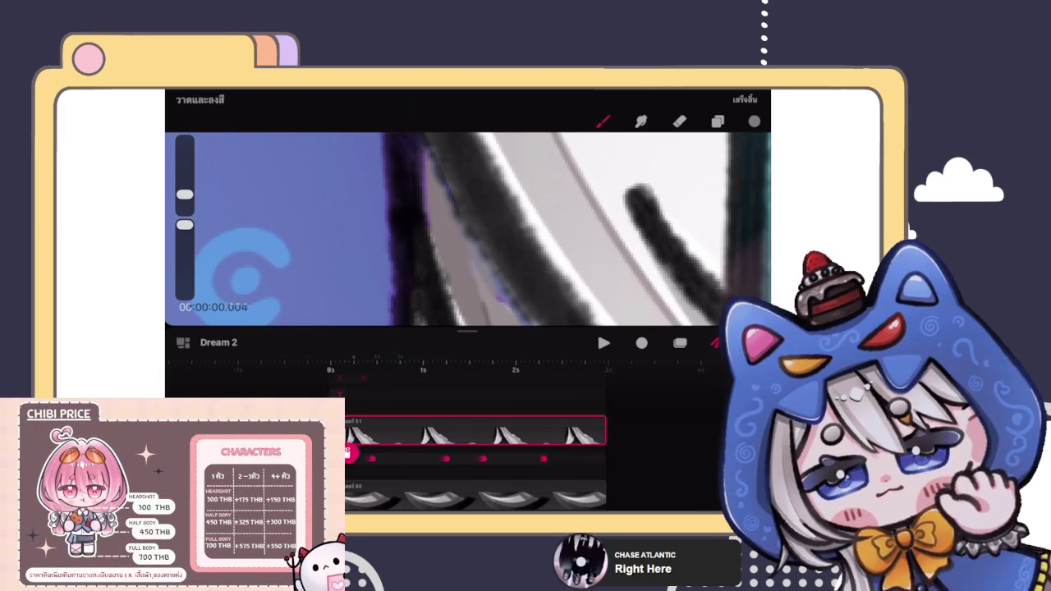
pyautogui.scroll(-2, 468, 230)
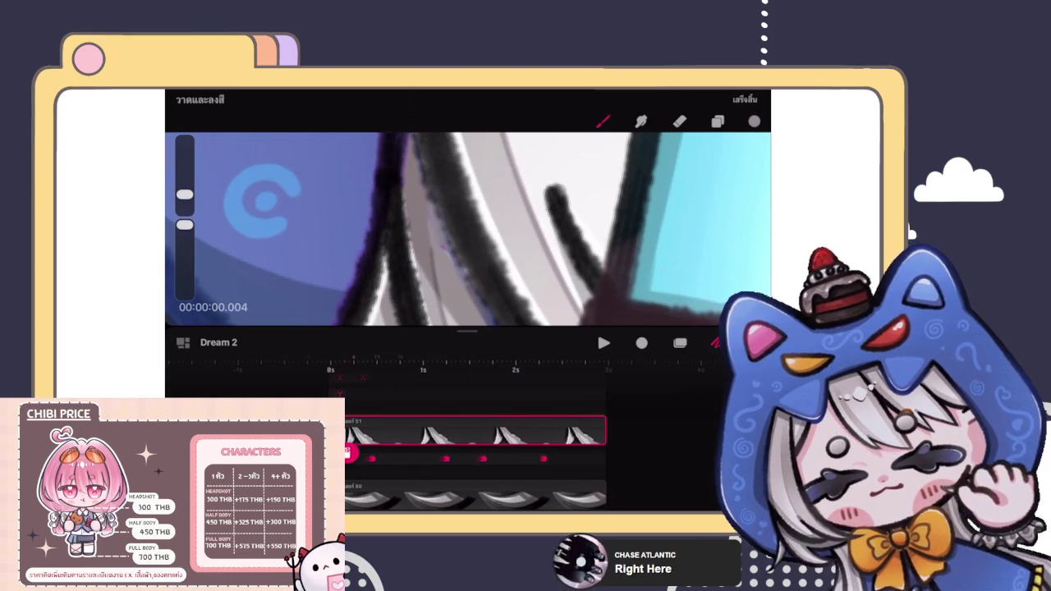
pyautogui.scroll(-3, 469, 230)
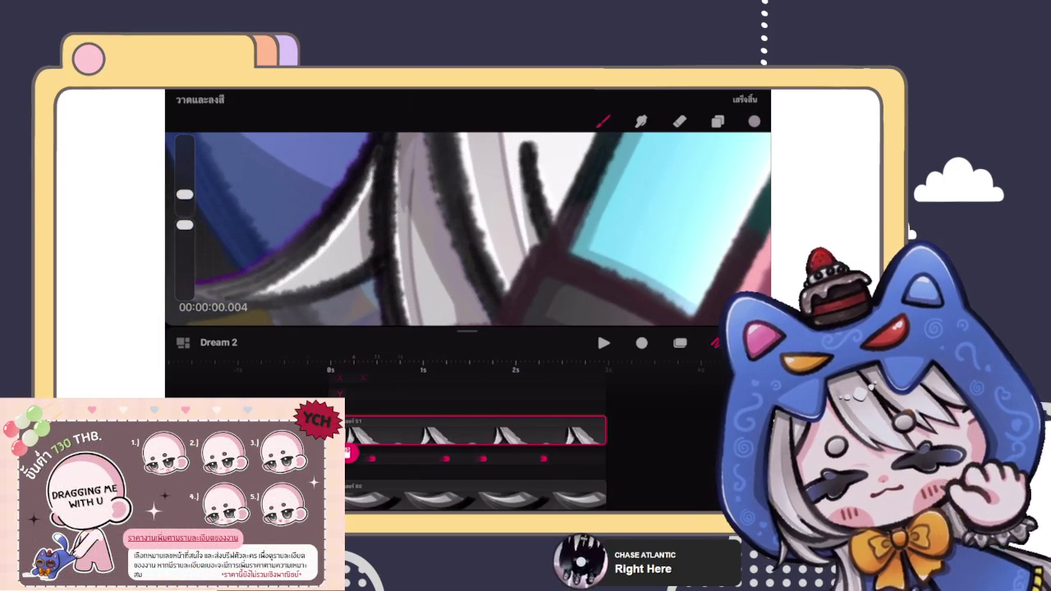
pyautogui.scroll(-2, 468, 230)
pyautogui.scroll(-2, 468, 230)
pyautogui.scroll(-2, 468, 230)
pyautogui.scroll(-2, 468, 230)
pyautogui.click(603, 342)
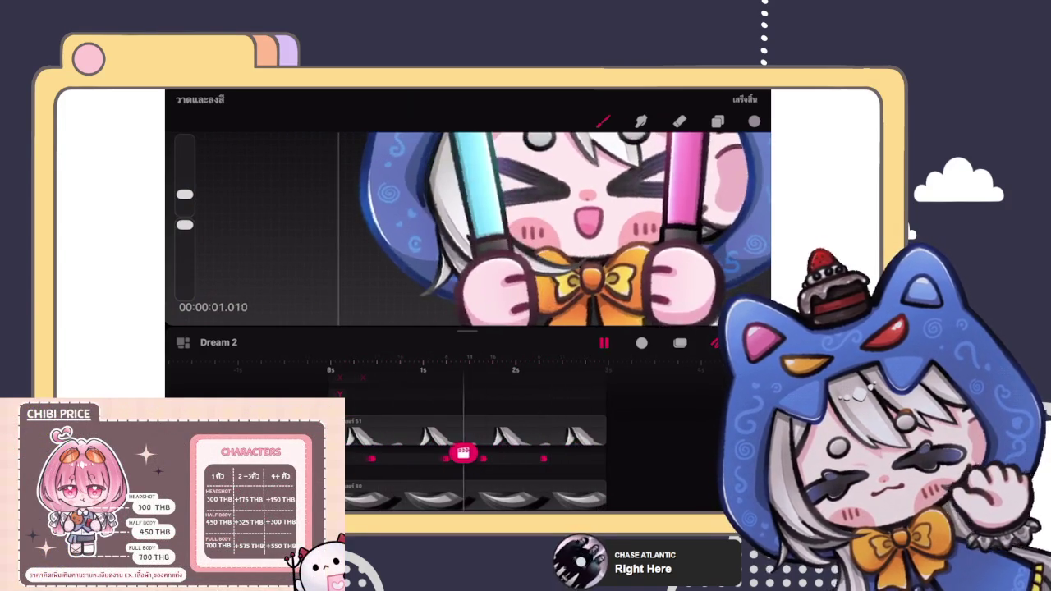
pyautogui.click(603, 342)
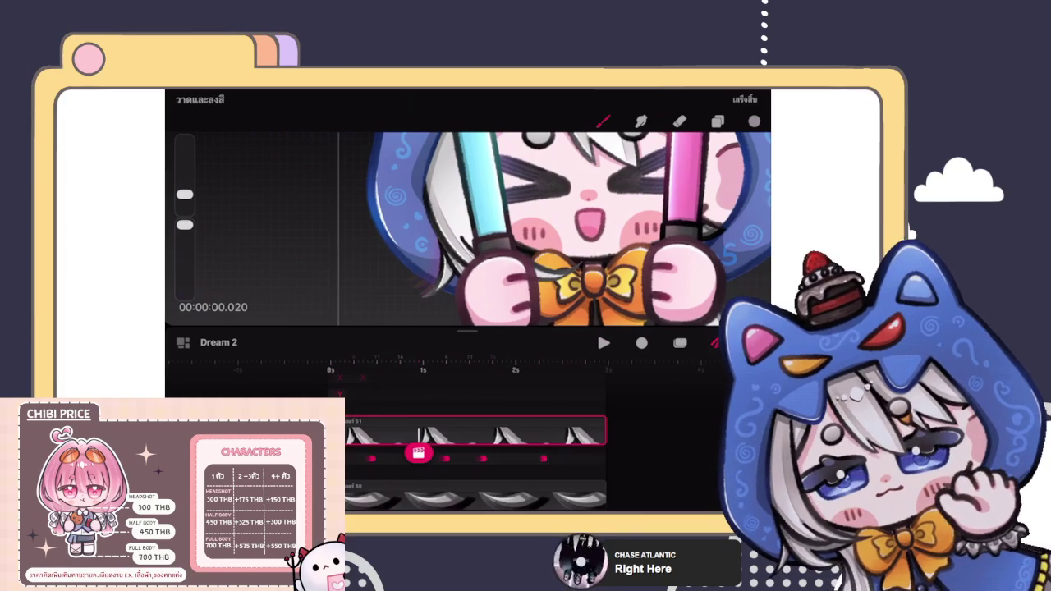
# Hide the interface, return to the start, and shift the hand's warp points for the opening pose.
pyautogui.moveTo(419, 453)
pyautogui.mouseDown()
pyautogui.moveTo(383, 457)
pyautogui.moveTo(404, 458)
pyautogui.mouseUp()
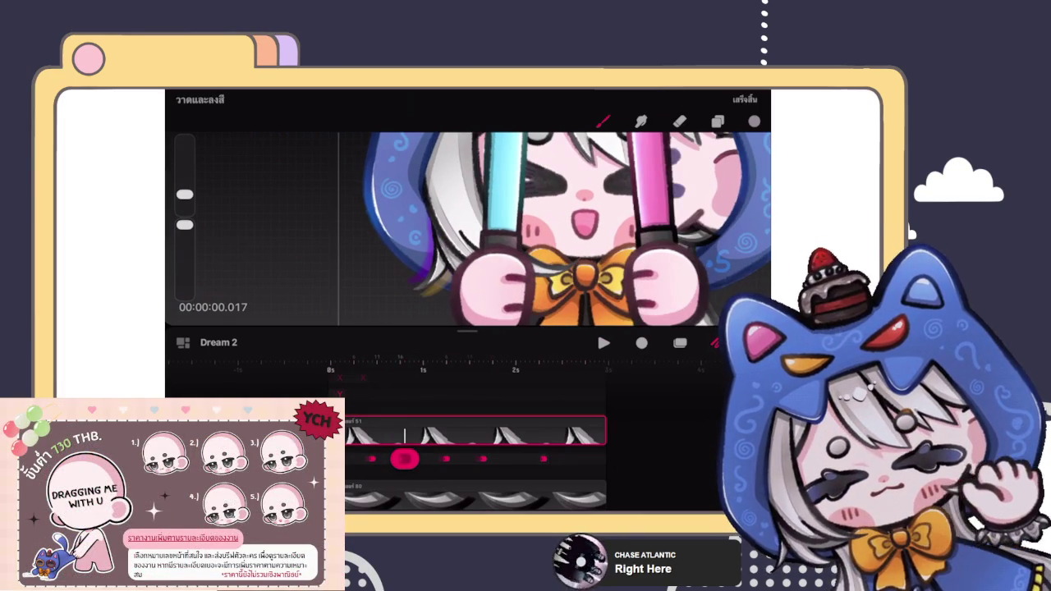
pyautogui.hotkey('ctrl', '0')
pyautogui.moveTo(405, 458); pyautogui.dragTo(335, 458)
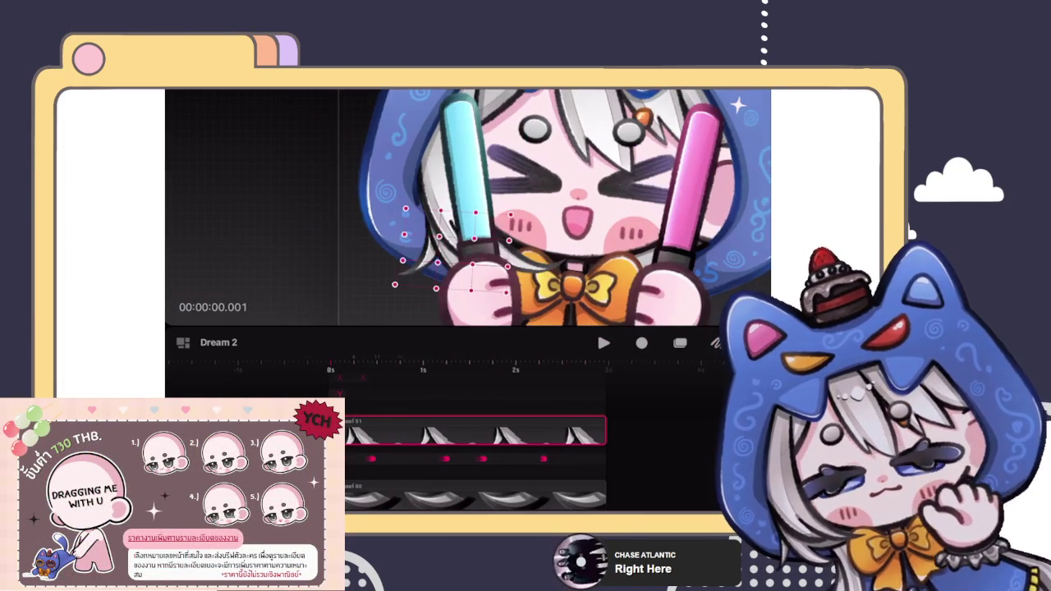
pyautogui.click(436, 288)
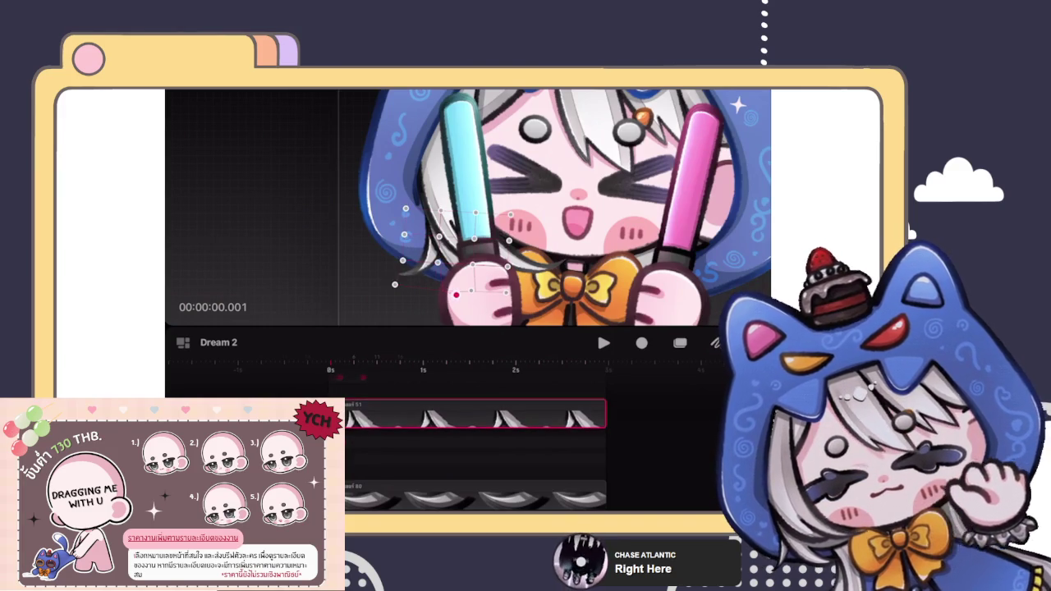
pyautogui.moveTo(457, 294); pyautogui.dragTo(470, 306)
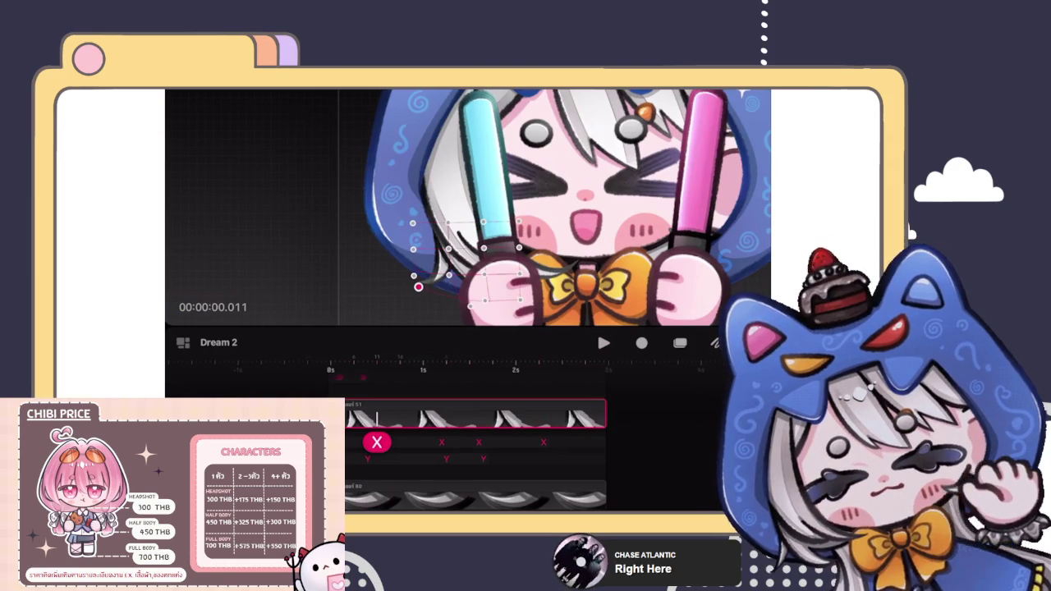
# Adjust the hand warp at the keyframes near 1 and 2 seconds, then play the wiggle.
pyautogui.click(367, 459)
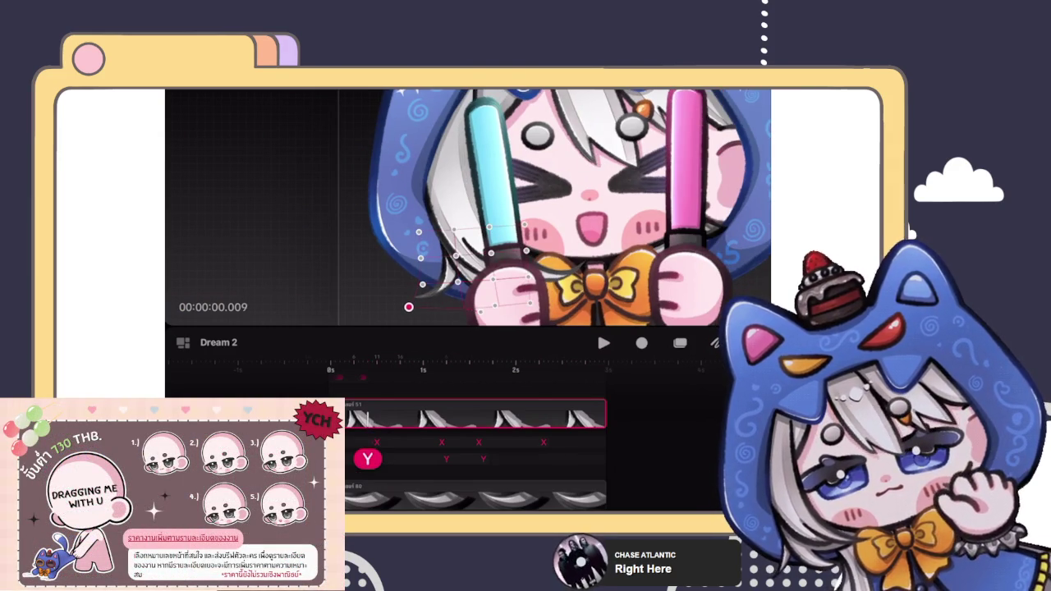
pyautogui.click(446, 459)
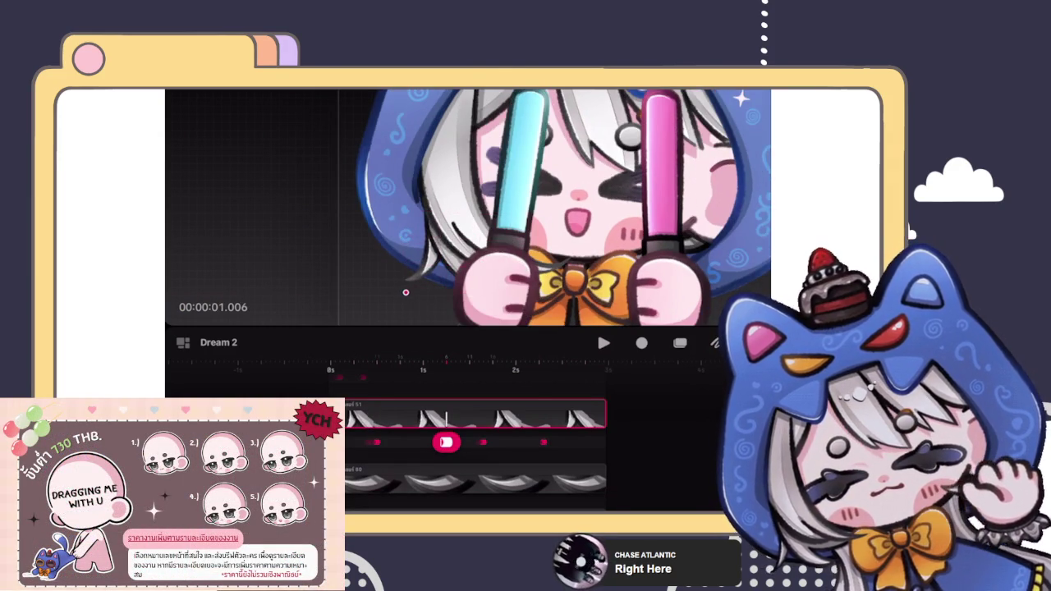
pyautogui.click(479, 443)
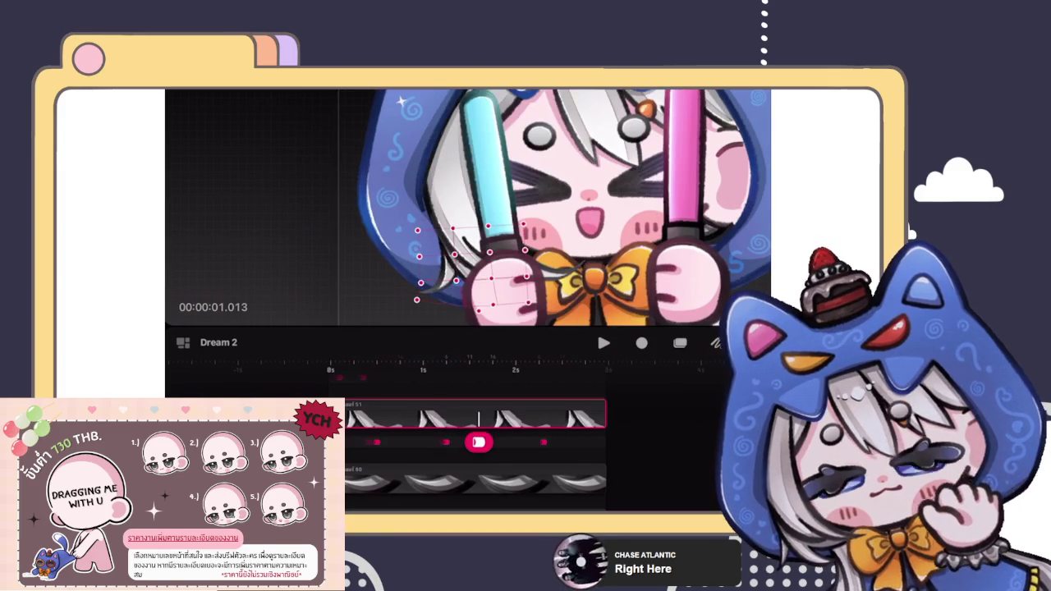
pyautogui.click(417, 300)
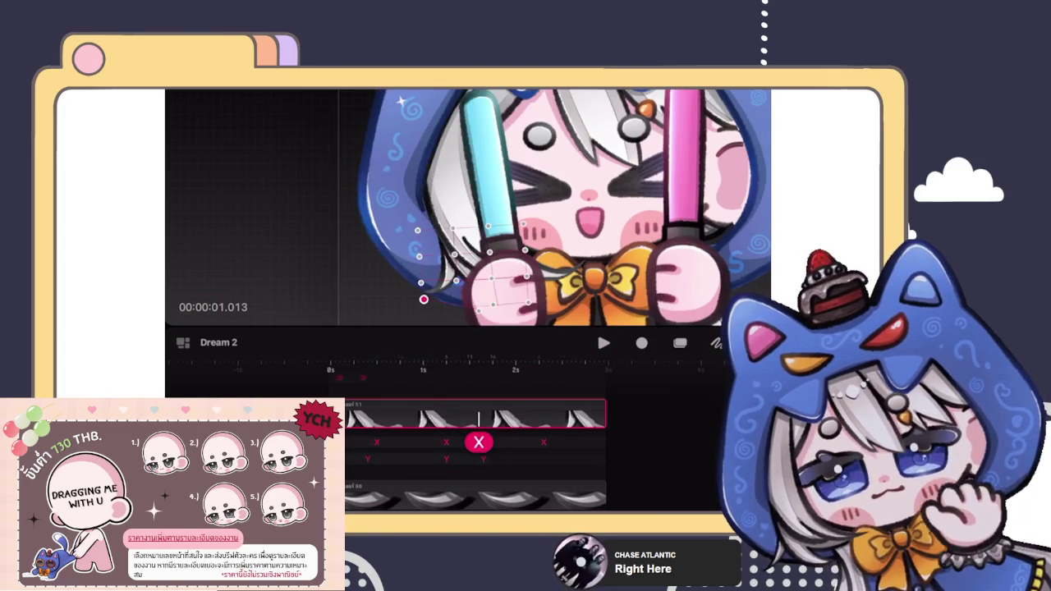
pyautogui.click(483, 459)
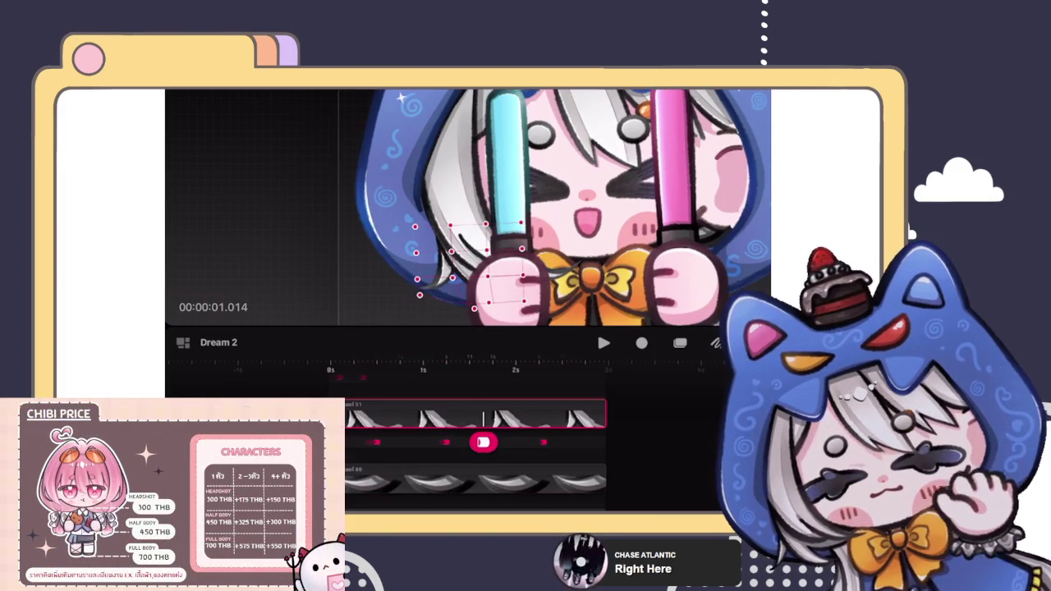
pyautogui.click(544, 443)
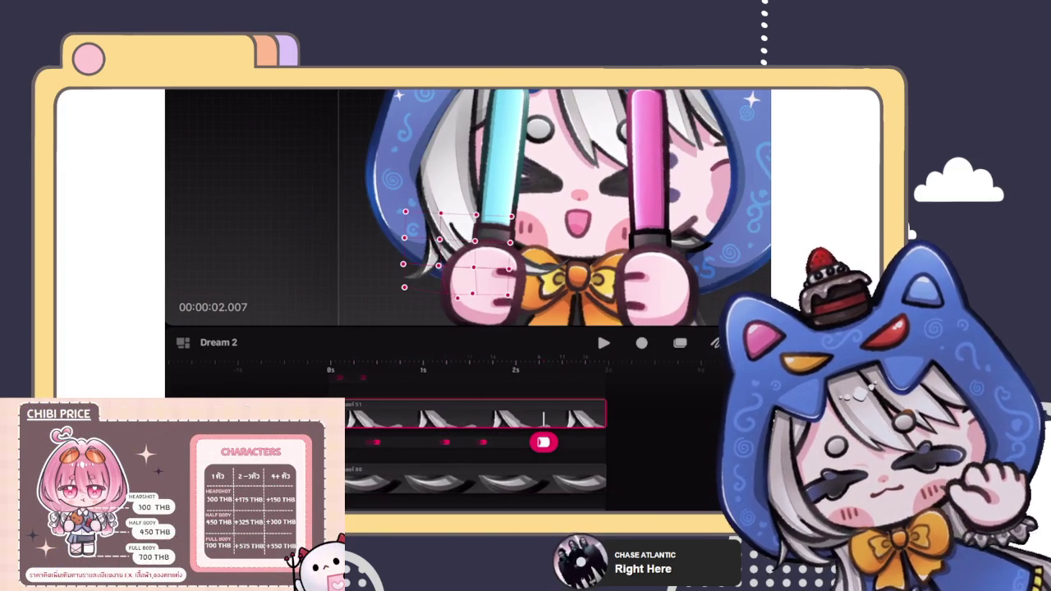
pyautogui.click(404, 287)
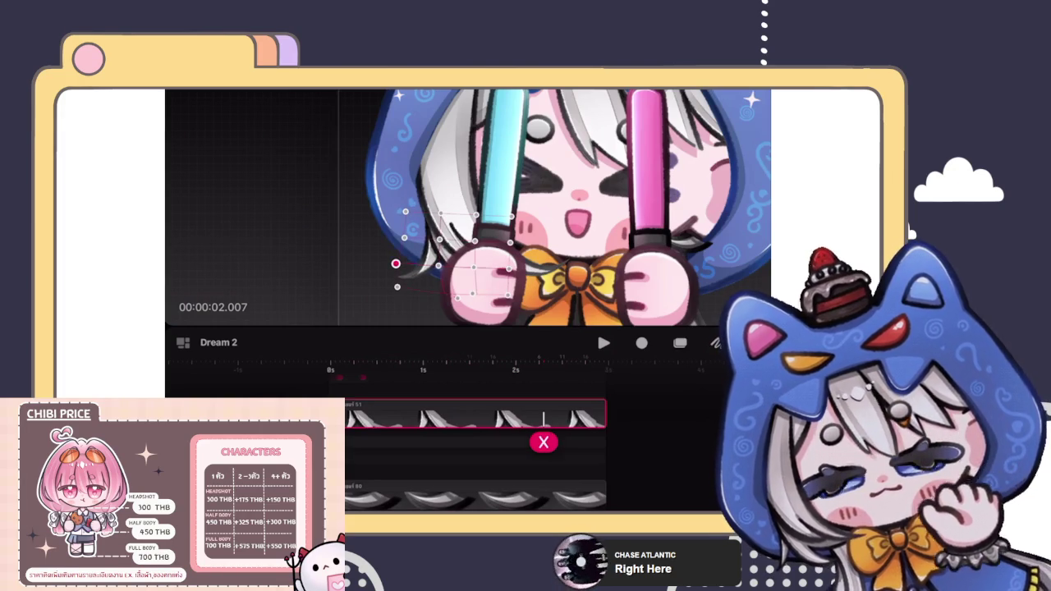
pyautogui.press('space')
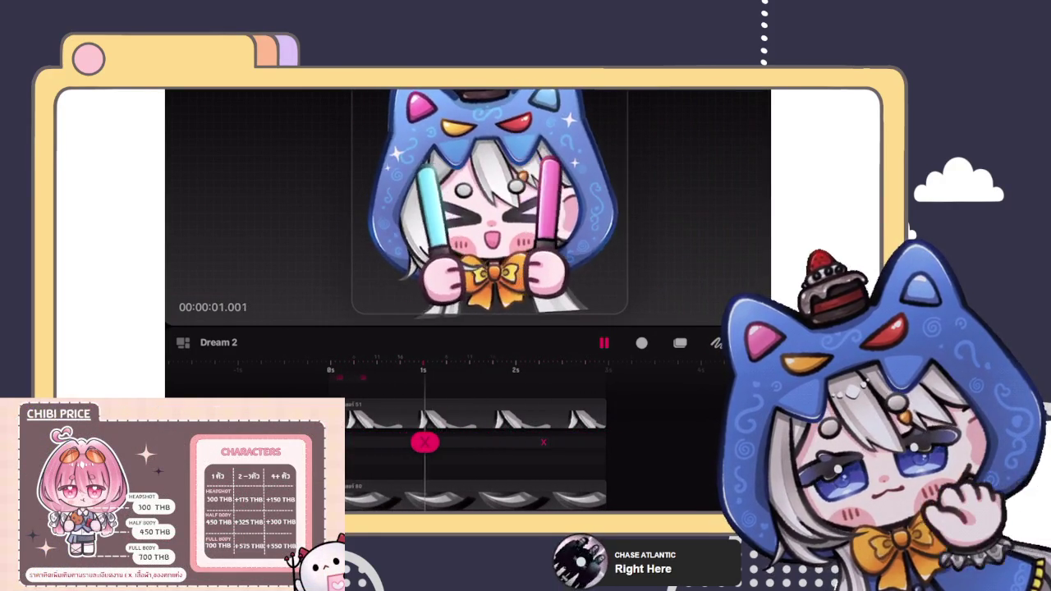
# Scroll to the เลเยอร์ 49 track, select it and bring up its actions.
pyautogui.scroll(-3, 482, 444)
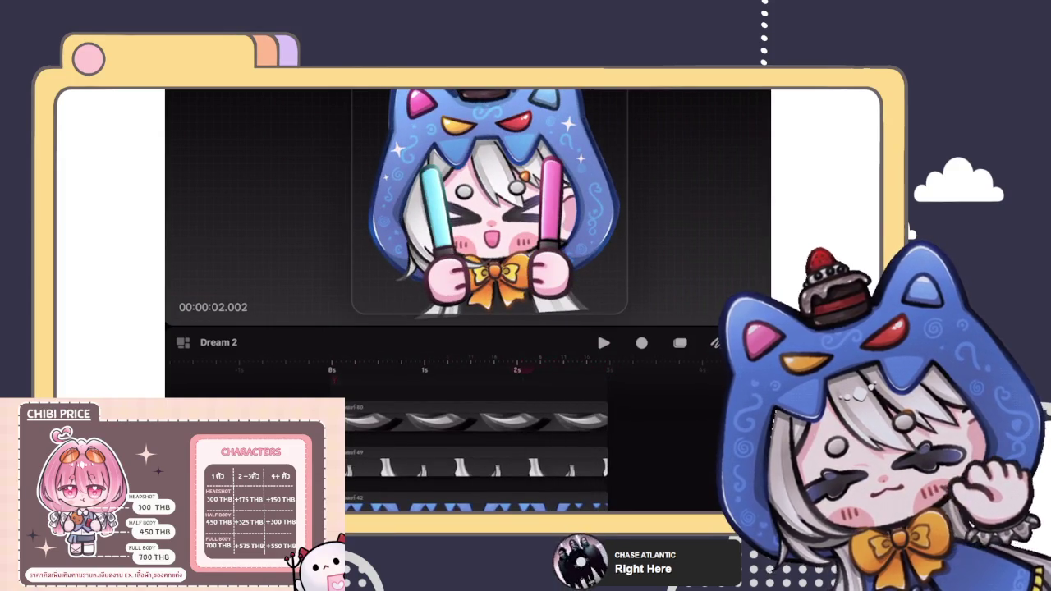
pyautogui.scroll(-2, 468, 435)
pyautogui.click(567, 406)
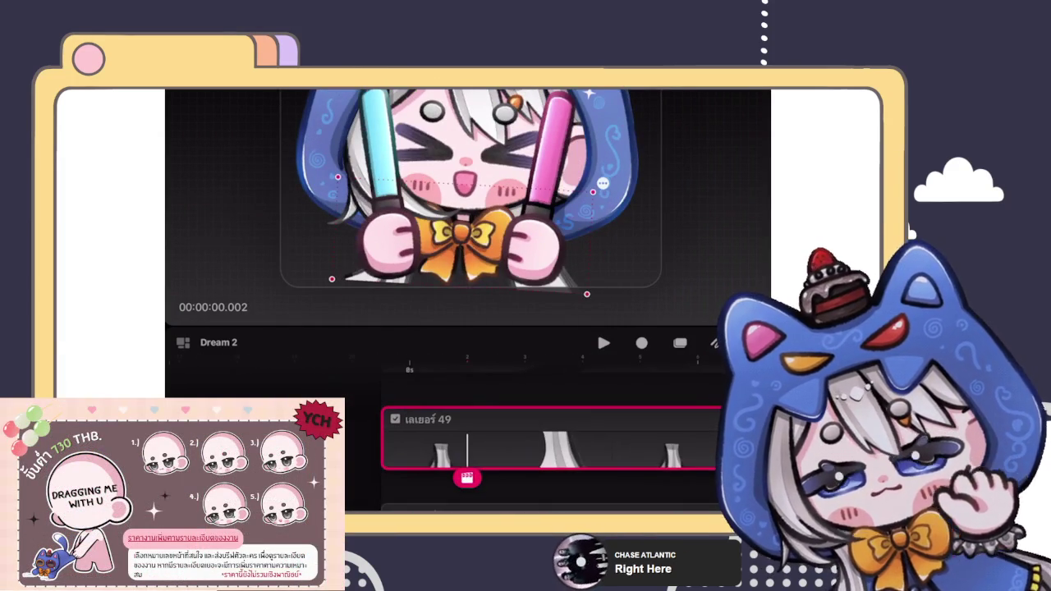
pyautogui.scroll(-5, 525, 436)
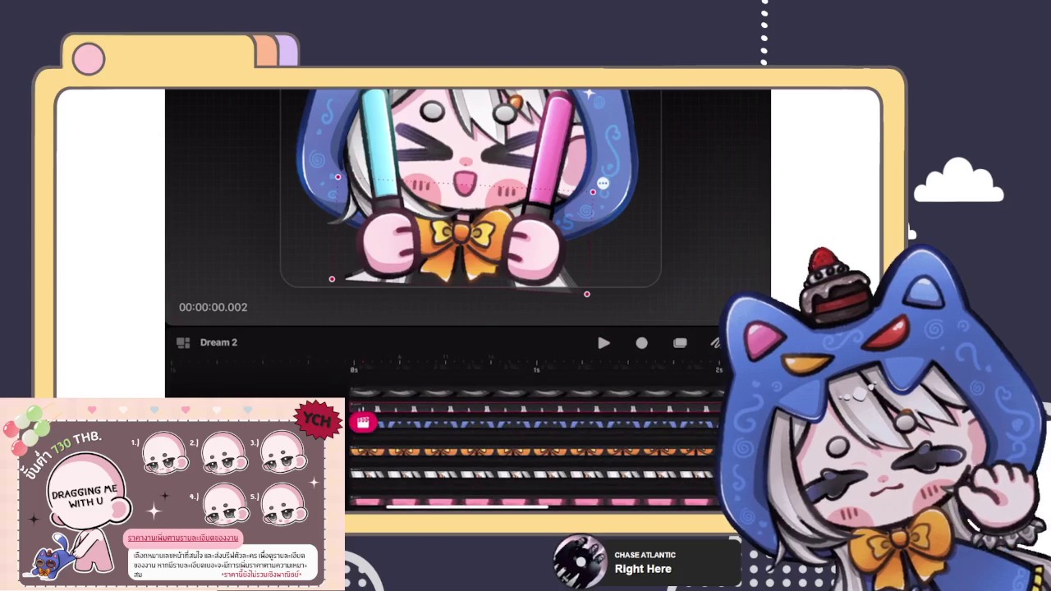
pyautogui.scroll(5, 509, 435)
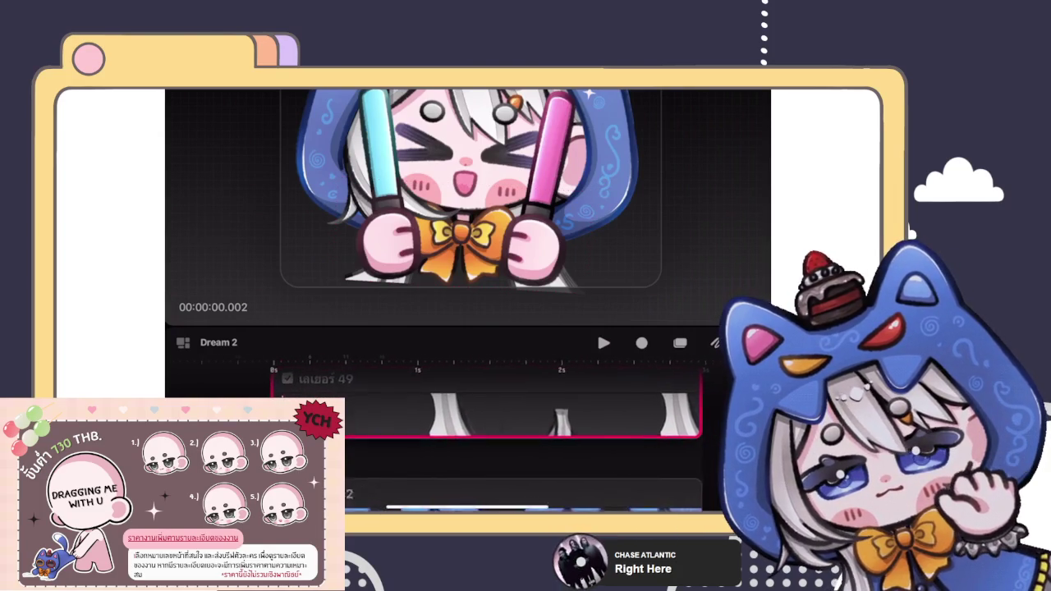
pyautogui.click(378, 415)
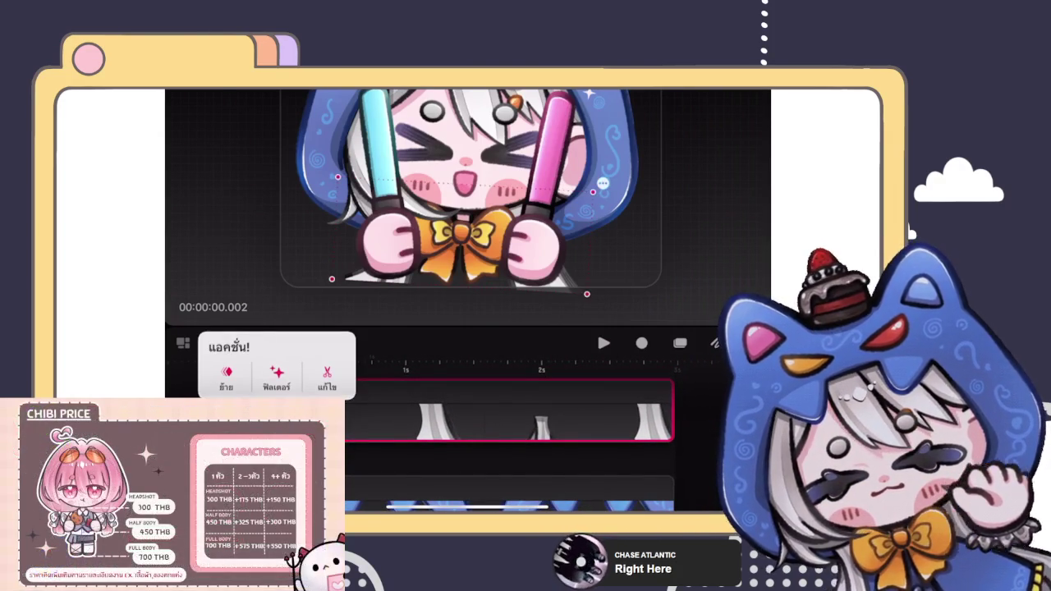
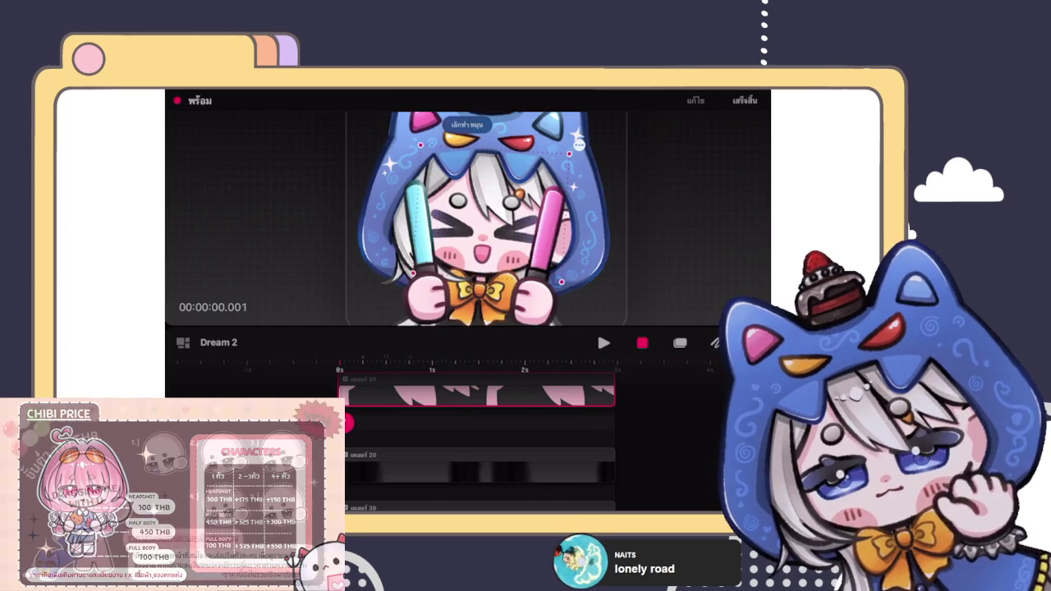
# Record two motion takes of the character, then undo the recorded keyframes.
pyautogui.press('space')
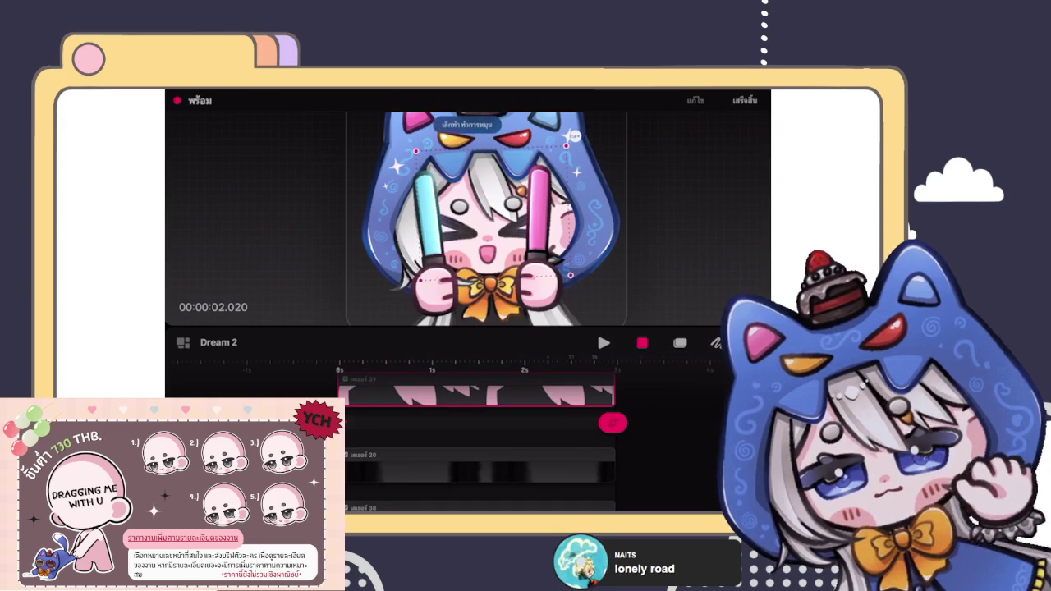
pyautogui.press('Home')
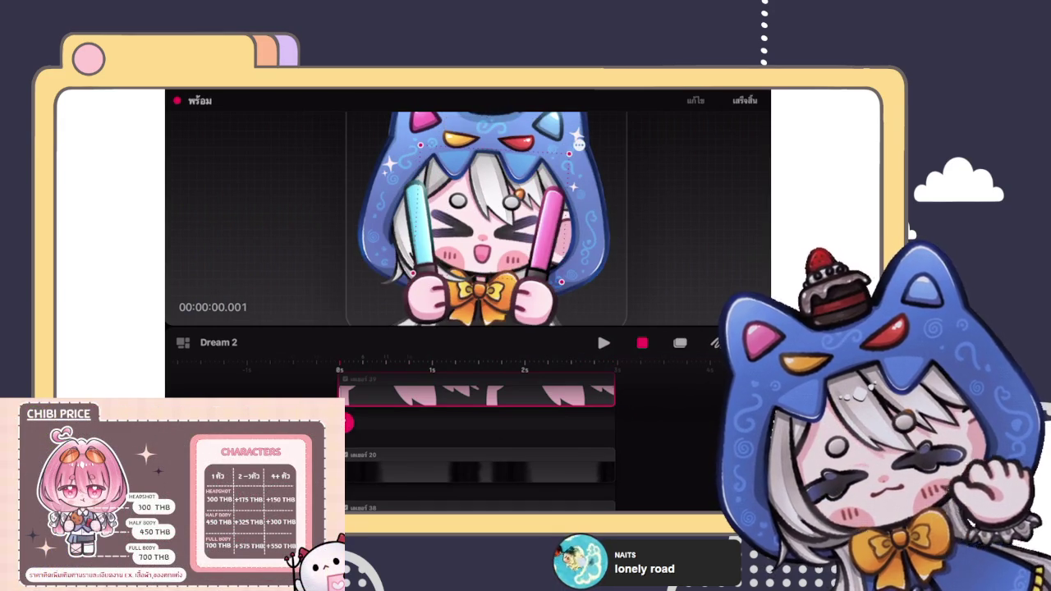
pyautogui.press('space')
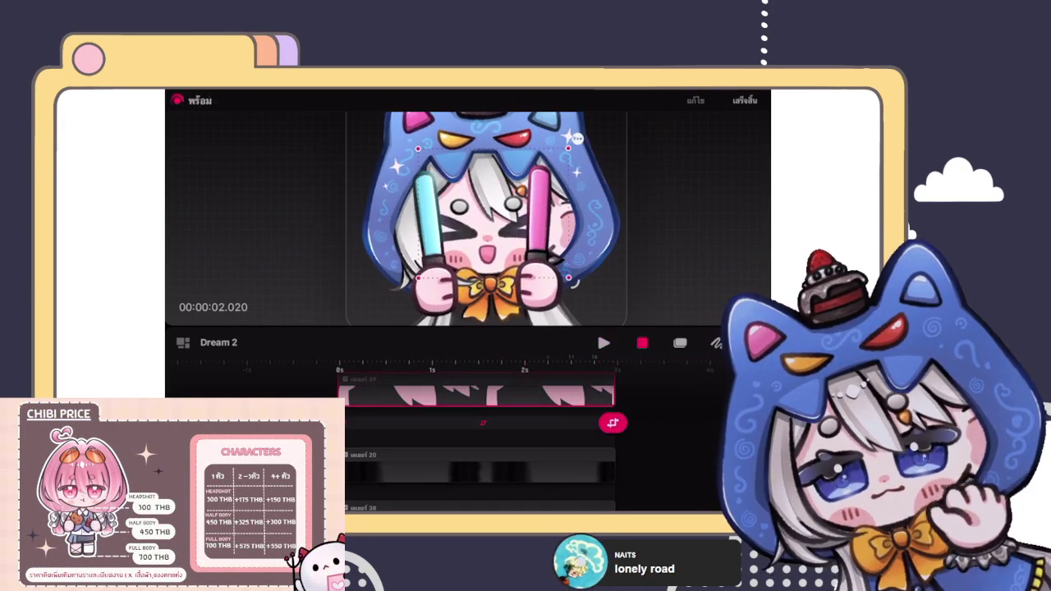
pyautogui.press('Home')
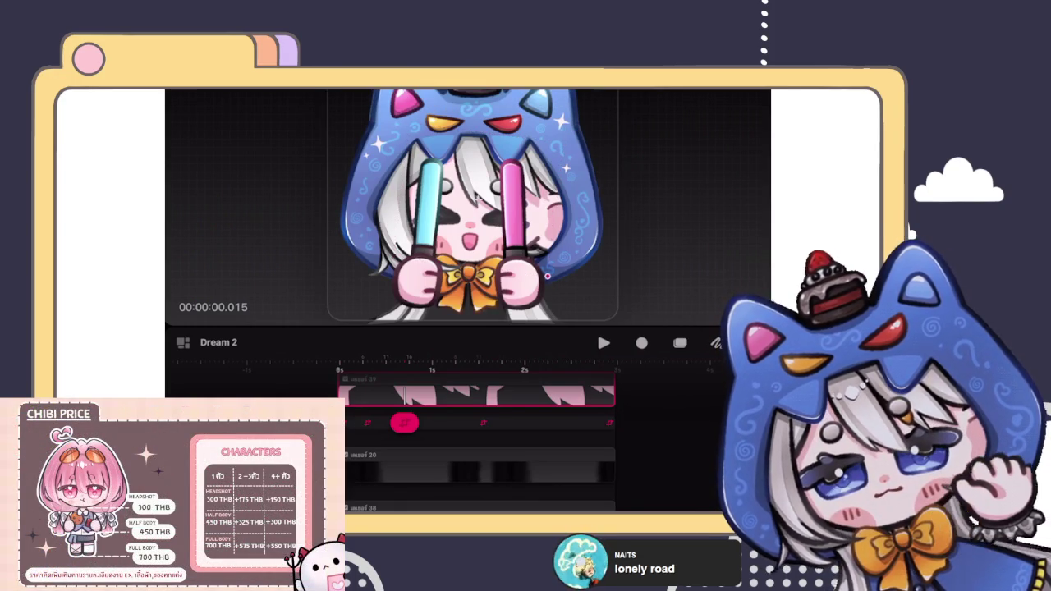
pyautogui.hotkey('ctrl', 'z')
pyautogui.hotkey('ctrl', 'z')
pyautogui.hotkey('ctrl', 'z')
pyautogui.hotkey('ctrl', 'z')
pyautogui.hotkey('ctrl', 'z')
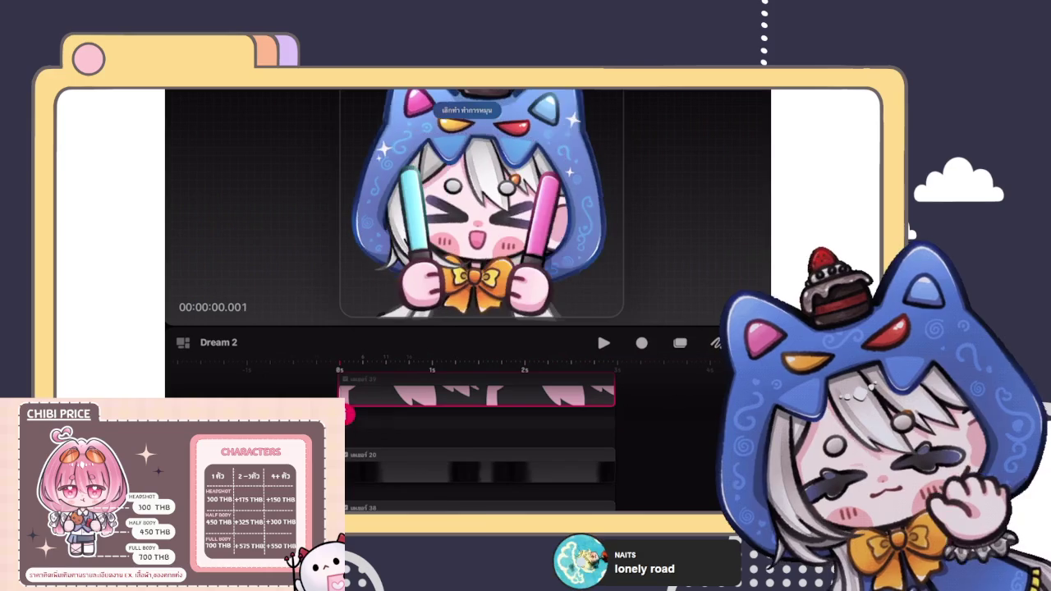
pyautogui.hotkey('ctrl', 'z')
pyautogui.hotkey('ctrl', 'z')
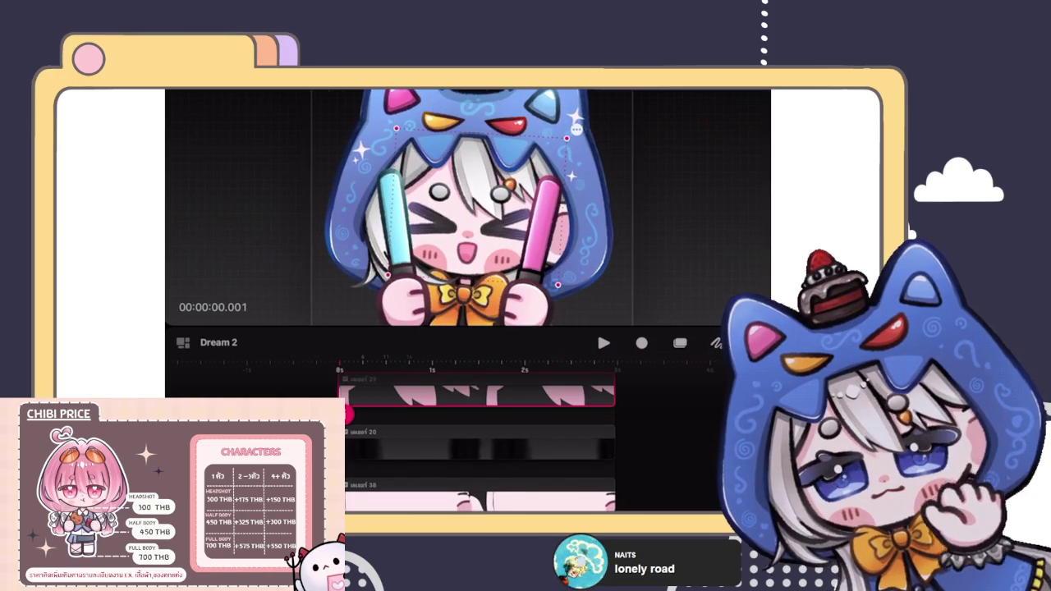
# Check the keyframe's Motion options, then select the character at the first keyframe.
pyautogui.click(345, 393)
pyautogui.click(460, 247)
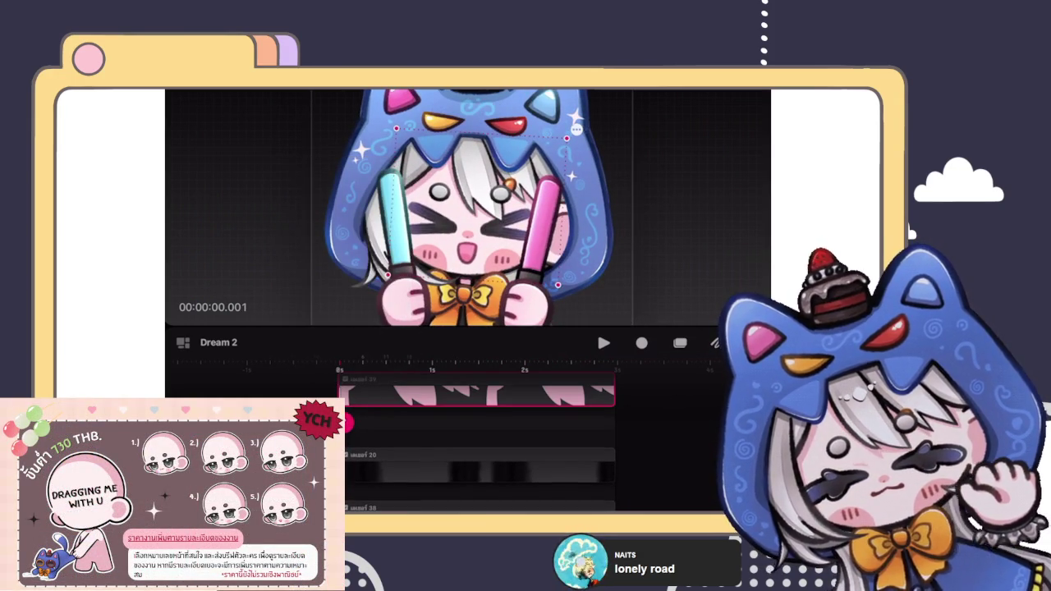
pyautogui.click(355, 422)
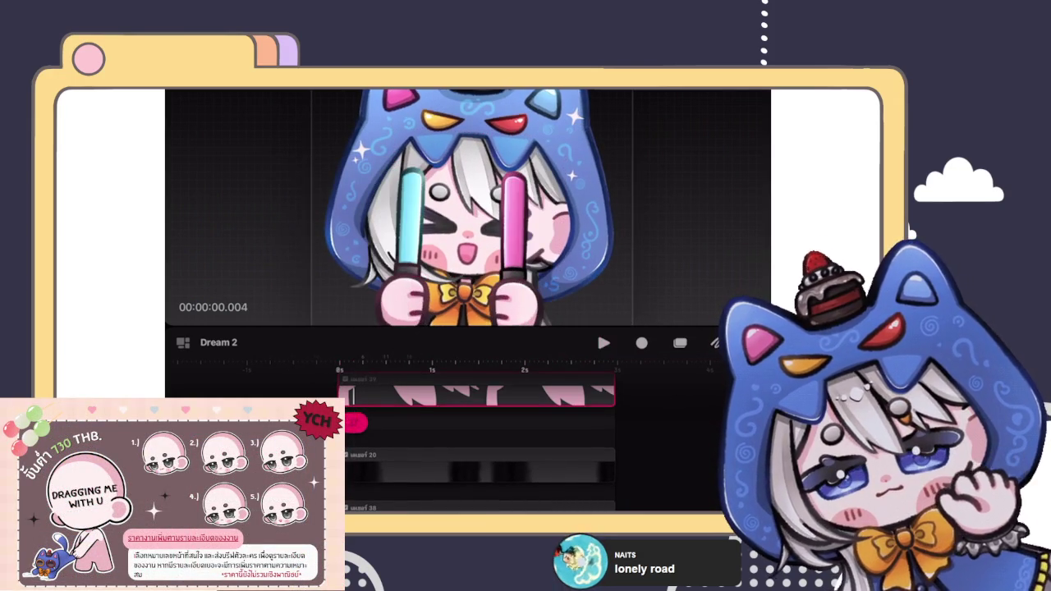
pyautogui.click(355, 422)
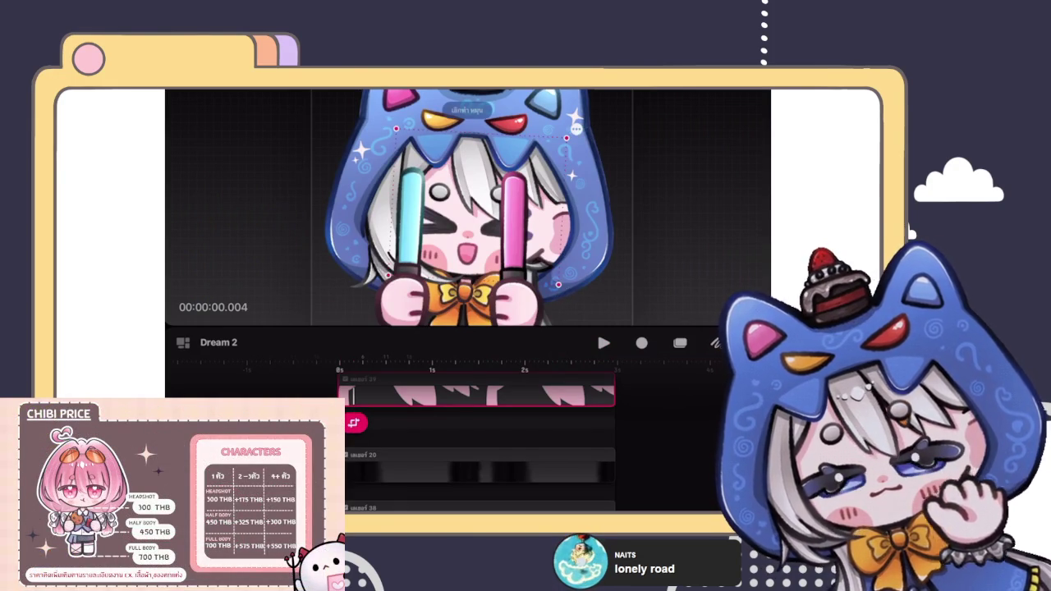
# Try editing the character's anchor point, then undo the change and deselect.
pyautogui.click(577, 129)
pyautogui.click(604, 176)
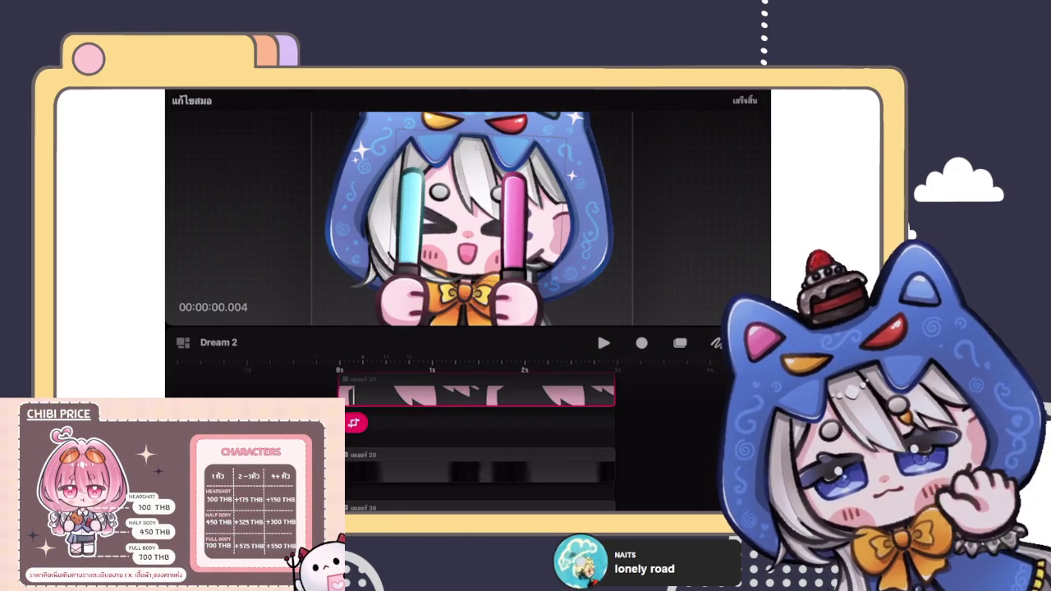
pyautogui.click(745, 100)
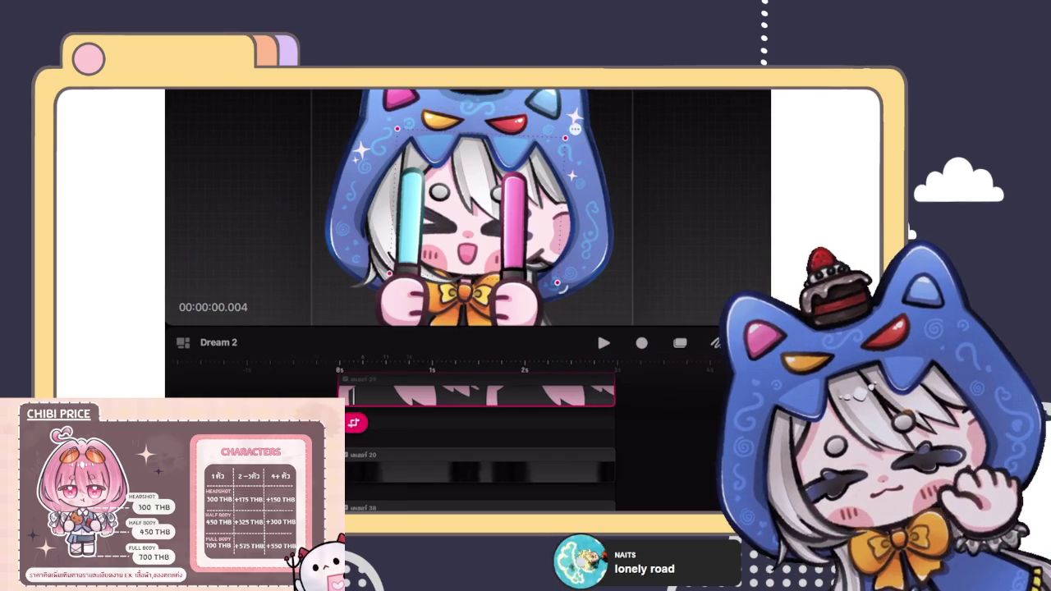
pyautogui.hotkey('ctrl', 'z')
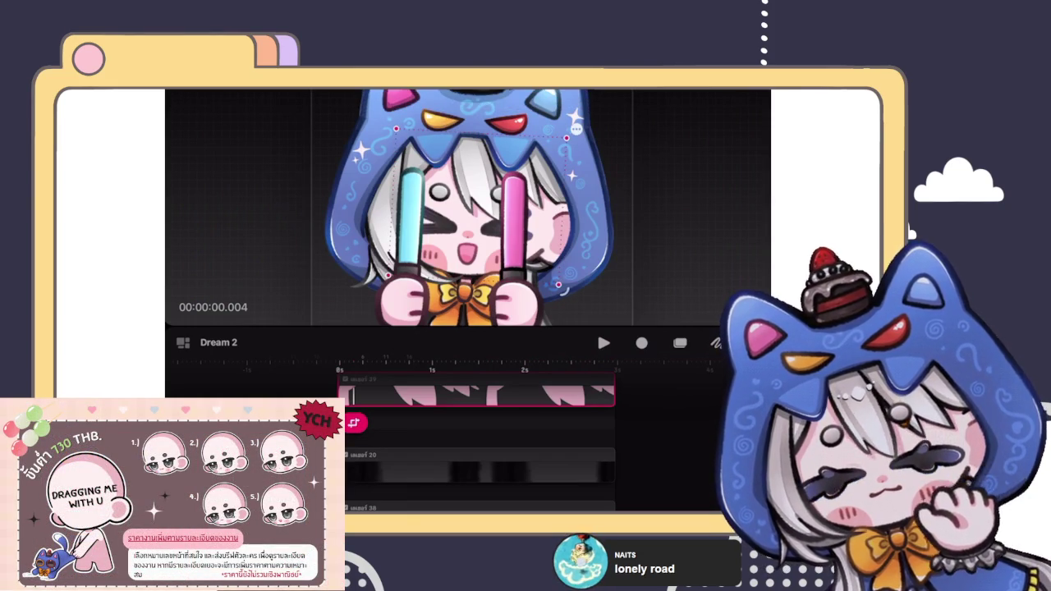
pyautogui.click(477, 138)
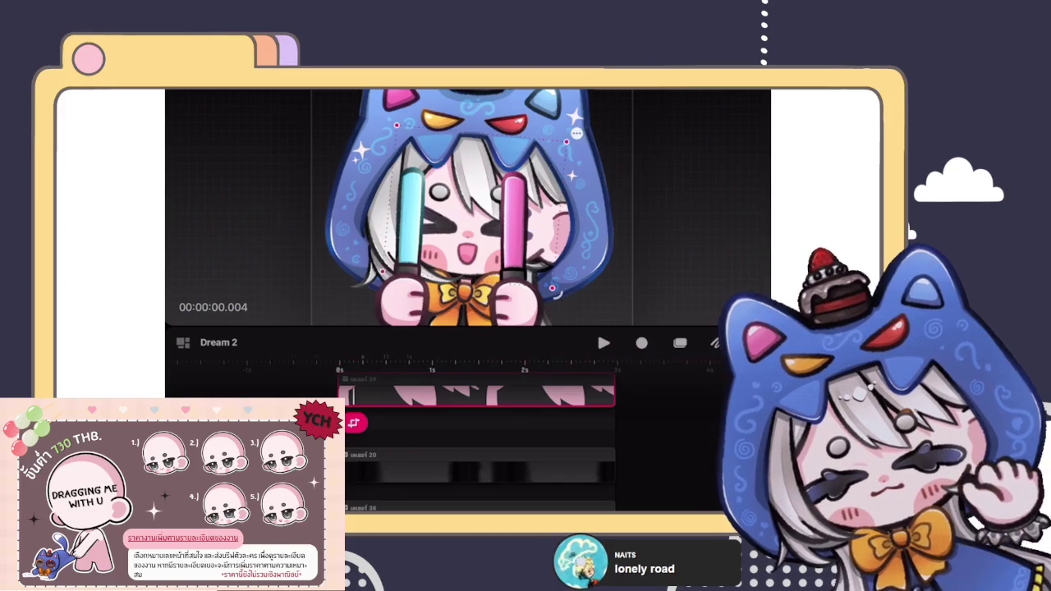
# Advance the animation to 00:00:00.015 and undo a stray stroke made in Draw mode.
pyautogui.moveTo(354, 422); pyautogui.dragTo(376, 422)
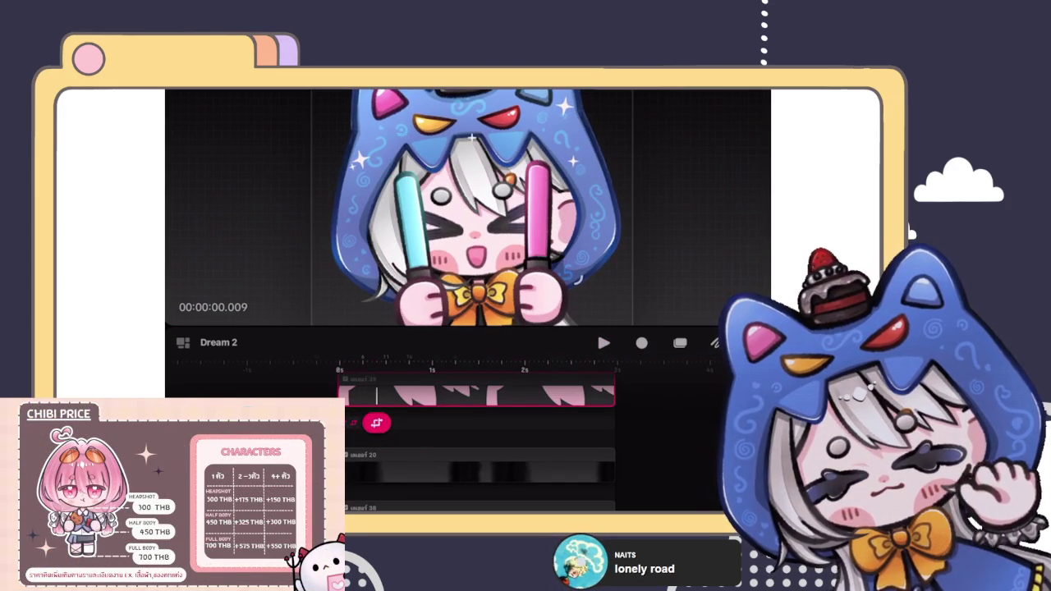
pyautogui.moveTo(377, 422); pyautogui.dragTo(404, 422)
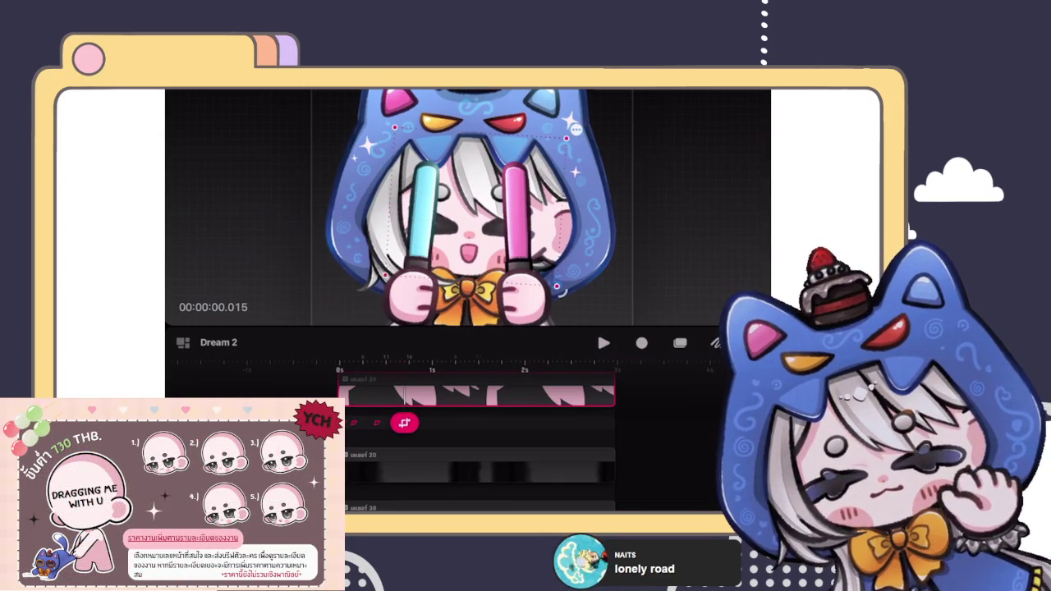
pyautogui.scroll(2, 567, 206)
pyautogui.scroll(2, 567, 205)
pyautogui.scroll(2, 566, 205)
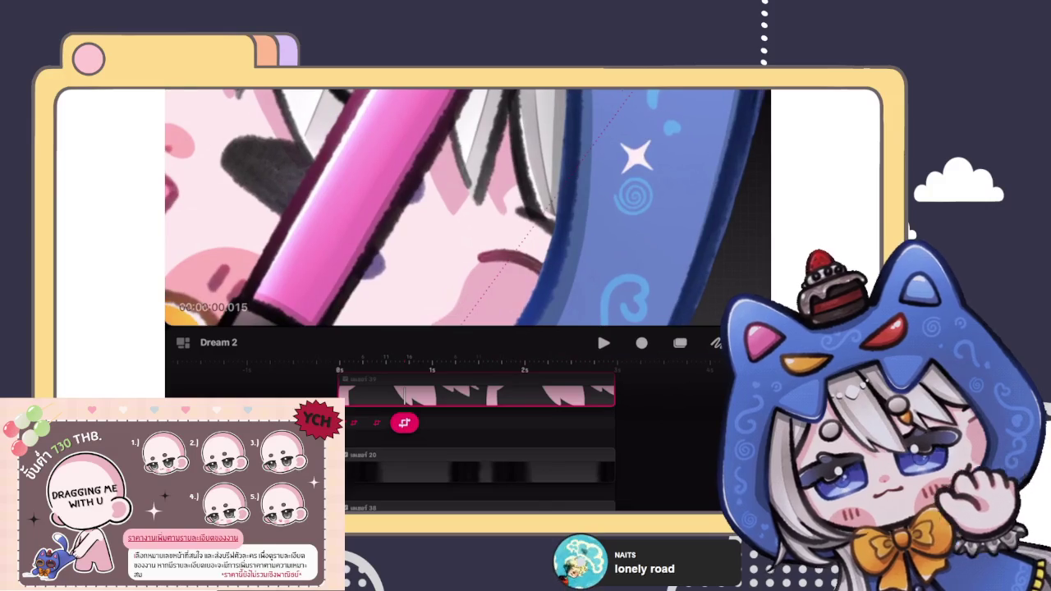
pyautogui.click(714, 343)
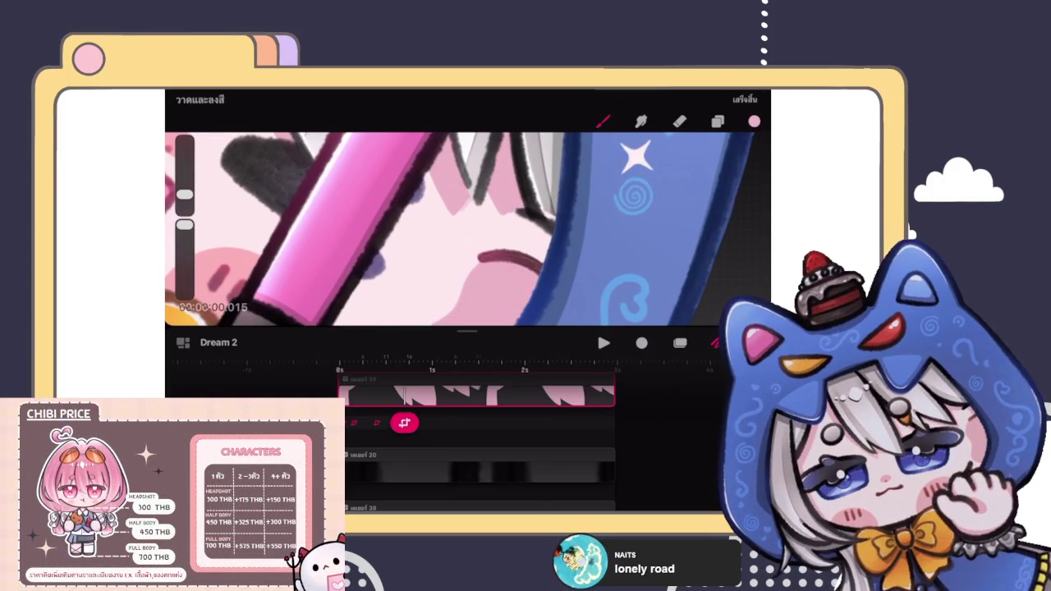
pyautogui.scroll(-5, 466, 230)
pyautogui.hotkey('ctrl', 'z')
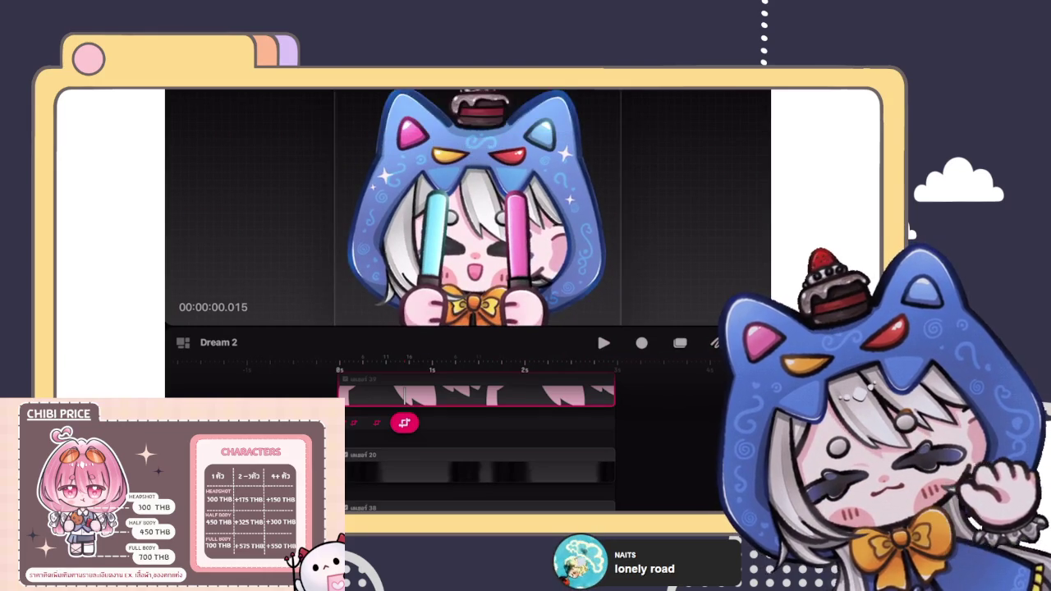
# Keyframe the character's transform at 1s, 1.015, 2.007 and 2.018 along the track.
pyautogui.moveTo(405, 423); pyautogui.dragTo(460, 423)
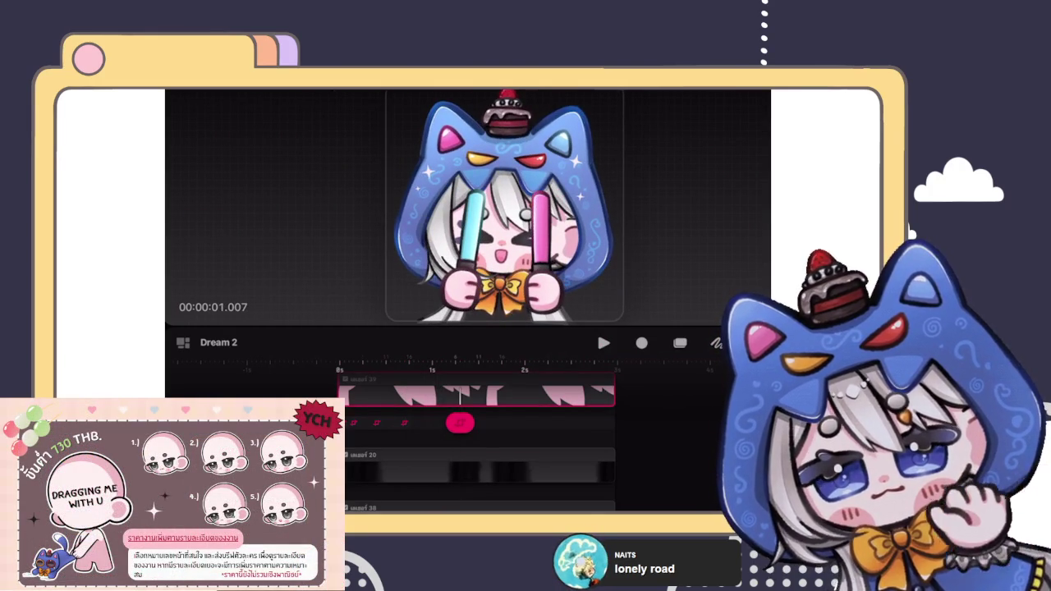
pyautogui.click(459, 423)
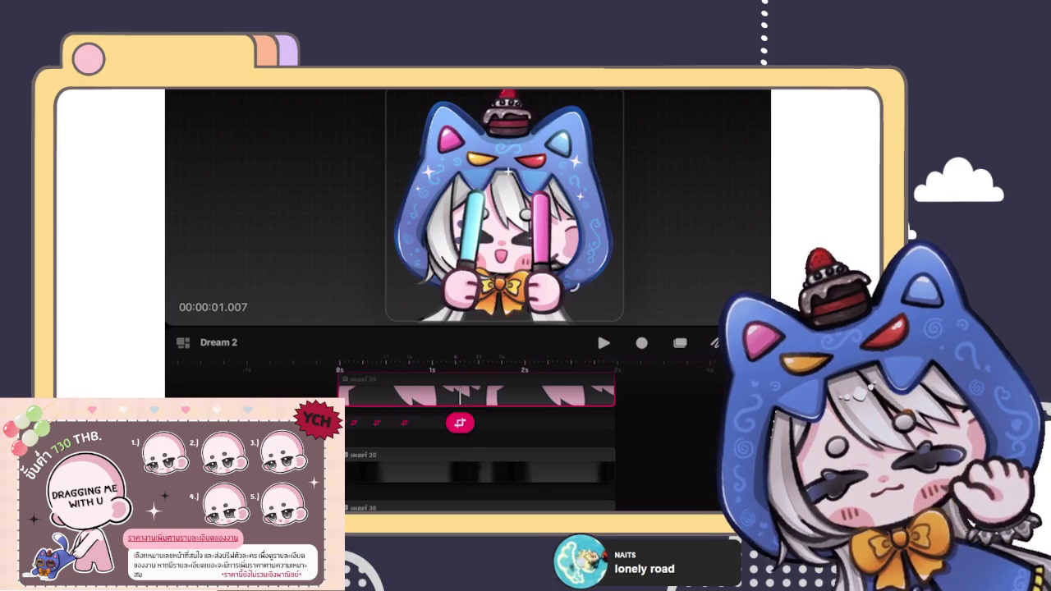
pyautogui.moveTo(460, 423)
pyautogui.mouseDown()
pyautogui.moveTo(543, 423)
pyautogui.moveTo(523, 421)
pyautogui.mouseUp()
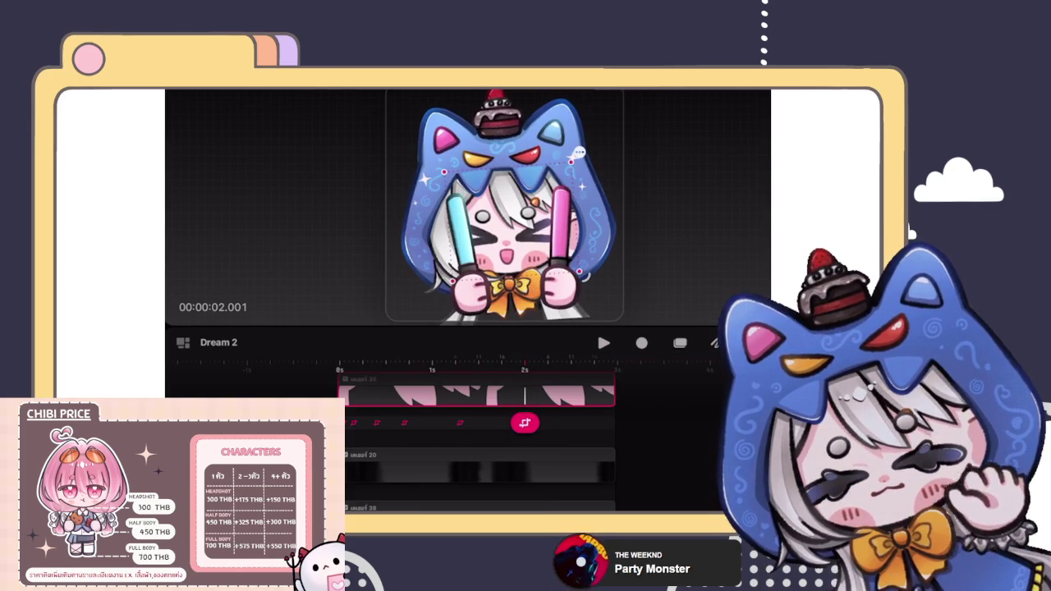
pyautogui.moveTo(525, 422); pyautogui.dragTo(576, 422)
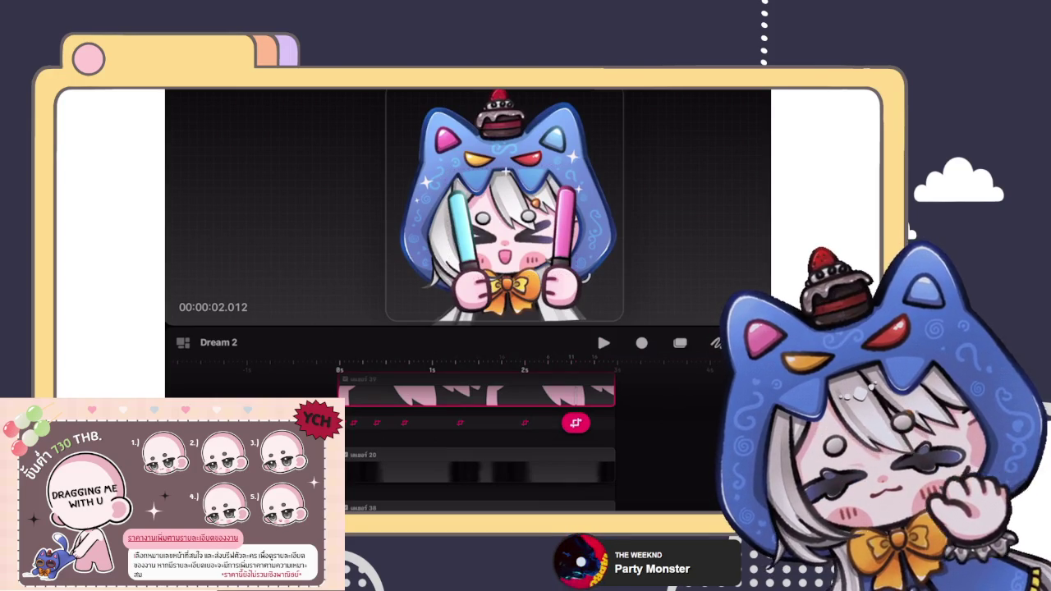
pyautogui.moveTo(576, 422); pyautogui.dragTo(603, 422)
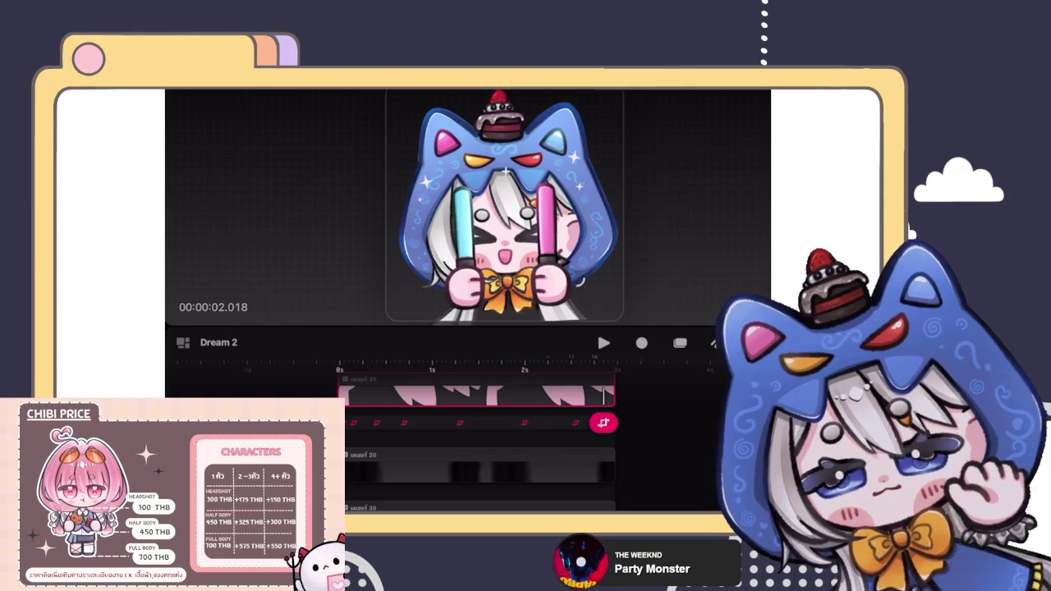
pyautogui.click(580, 156)
# Loop-play the character's animation and pause it around 00:00:02.010.
pyautogui.press('space')
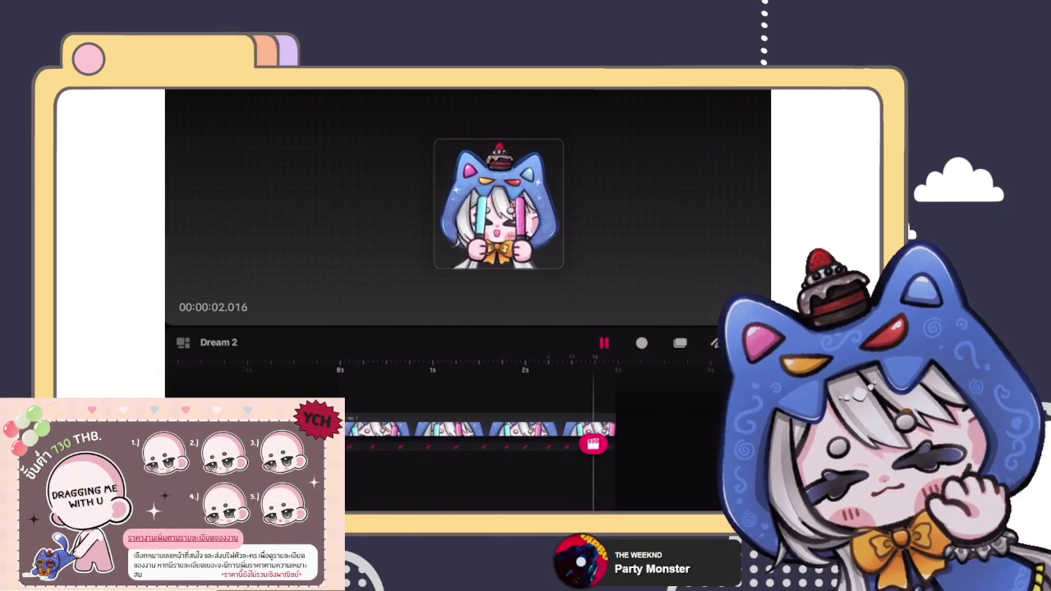
pyautogui.click(498, 206)
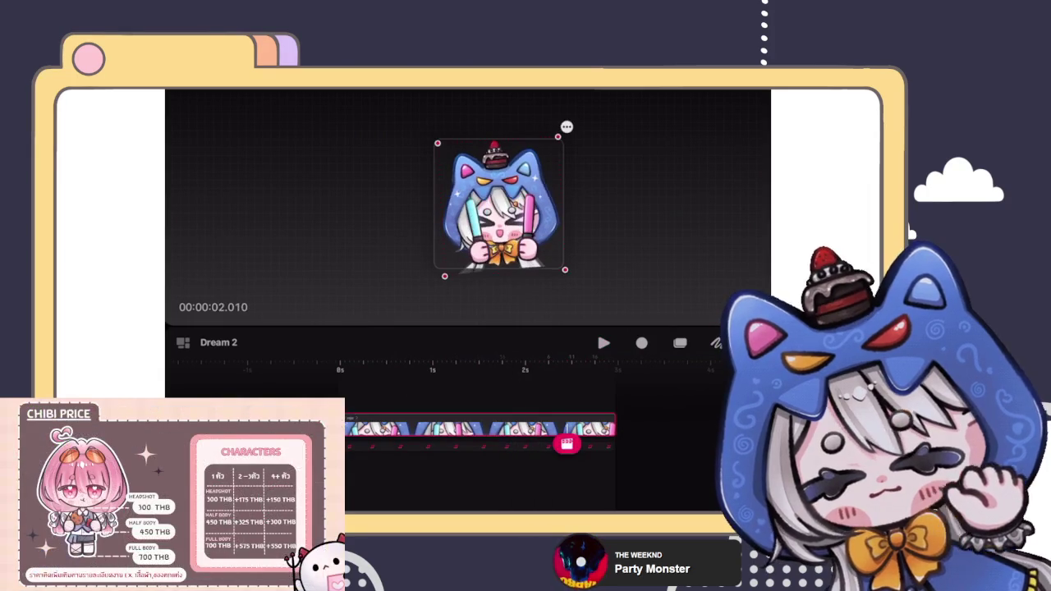
# Rewind to frame 0, replay once, and show the sticker's scale 0.796 and rotation -3.382.
pyautogui.moveTo(567, 444); pyautogui.dragTo(349, 444)
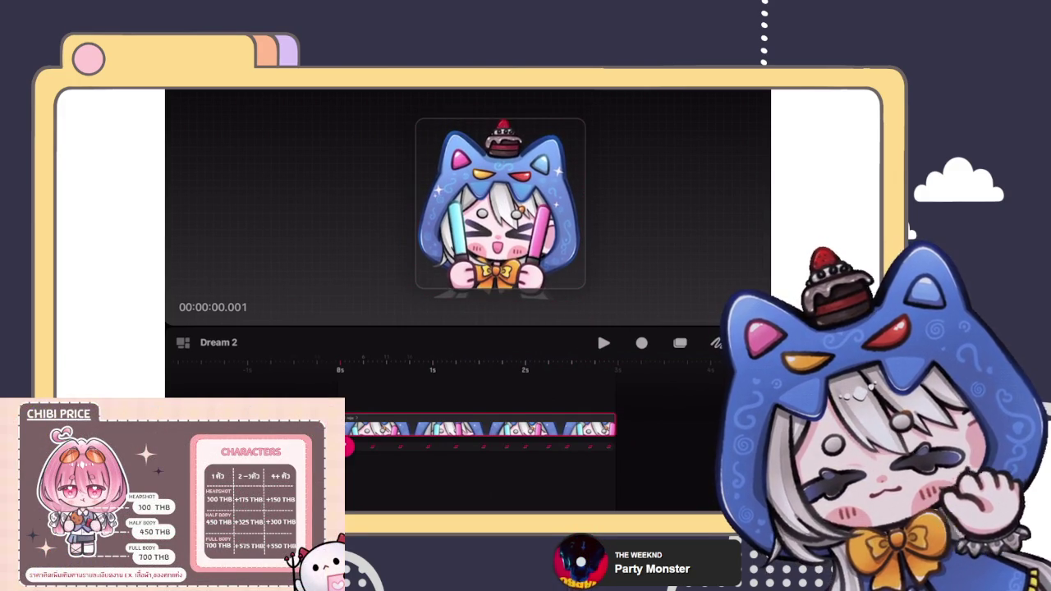
pyautogui.press('space')
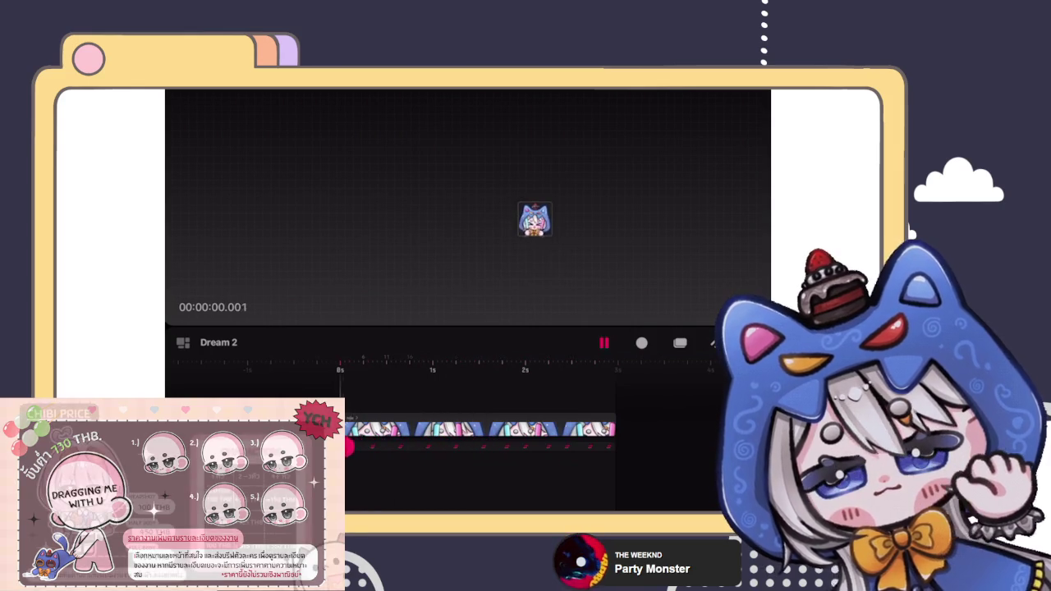
pyautogui.press('space')
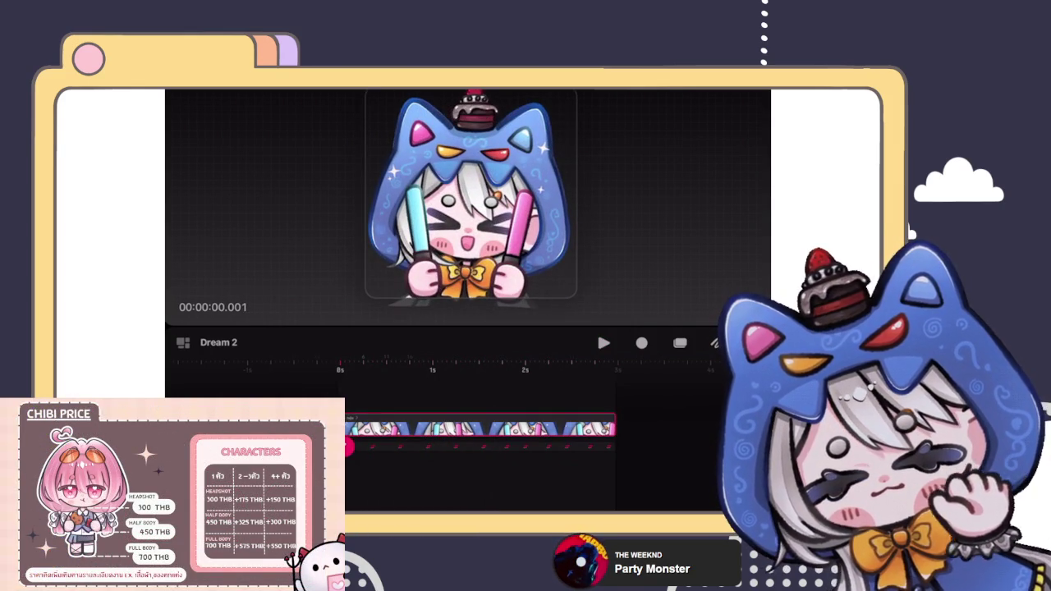
pyautogui.click(565, 316)
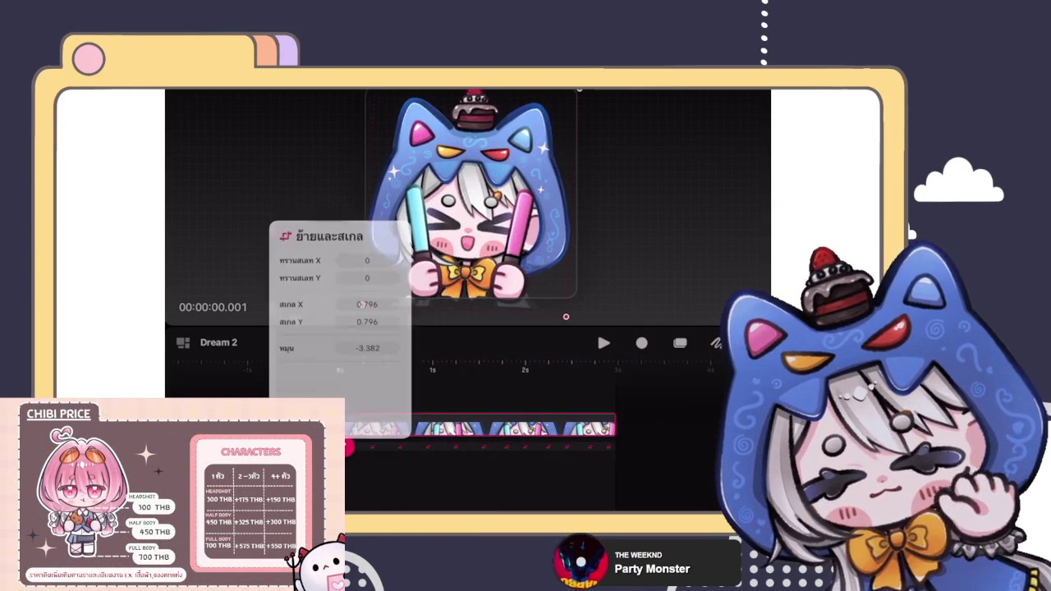
# Scale the chibi sticker down, rotate it upright, and reselect it on the stage.
pyautogui.moveTo(566, 317); pyautogui.dragTo(560, 307)
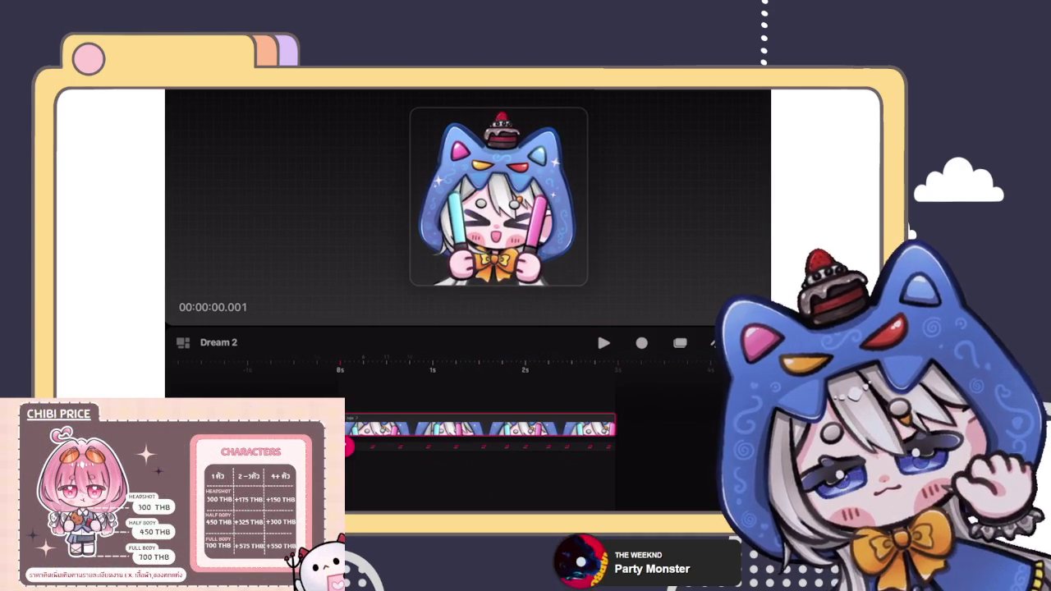
pyautogui.click(499, 197)
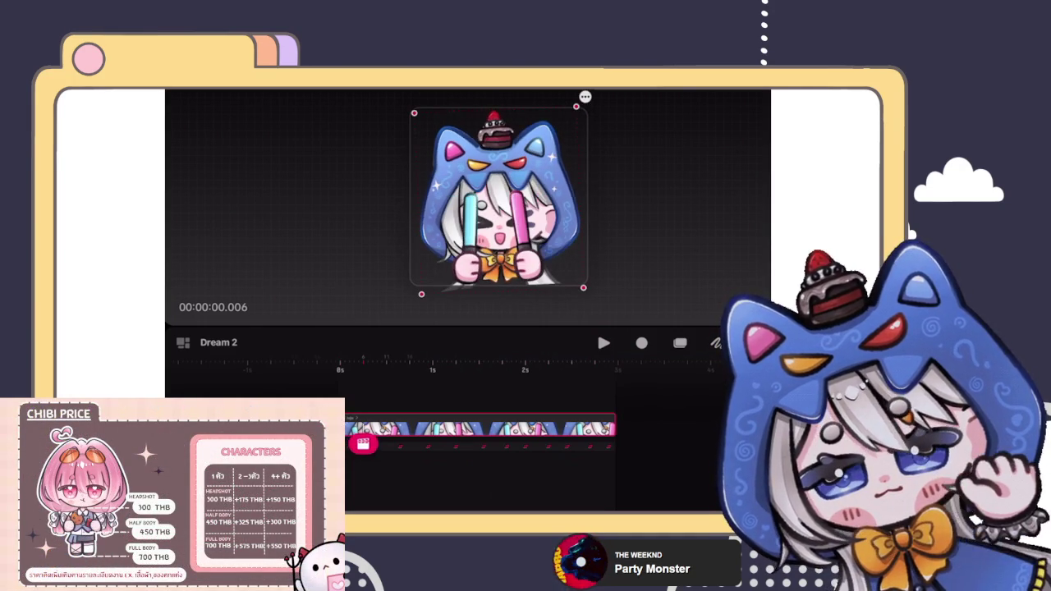
pyautogui.moveTo(363, 444)
pyautogui.mouseDown()
pyautogui.moveTo(391, 444)
pyautogui.moveTo(349, 443)
pyautogui.mouseUp()
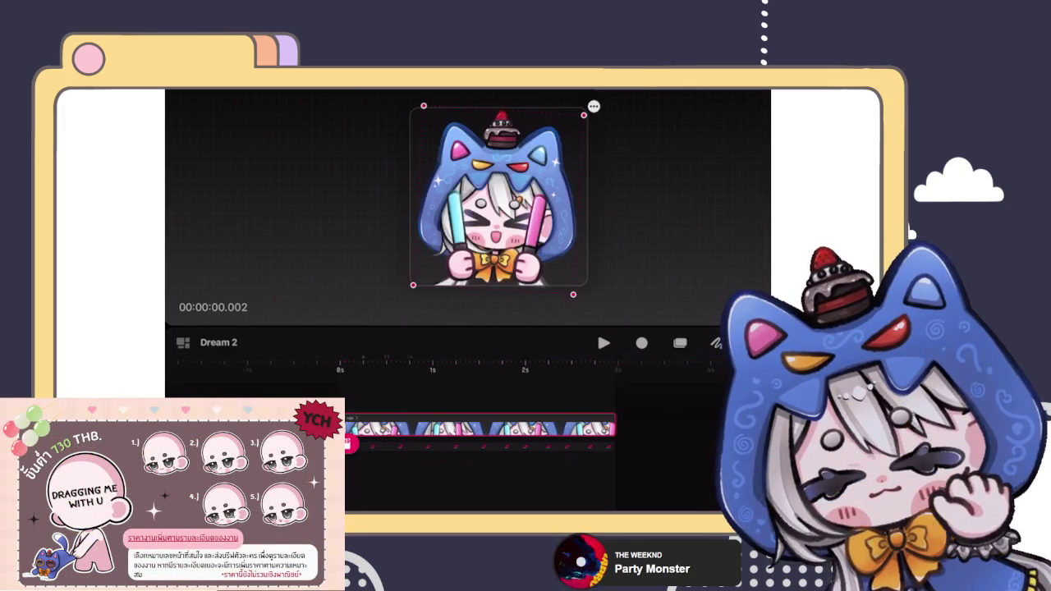
pyautogui.click(212, 306)
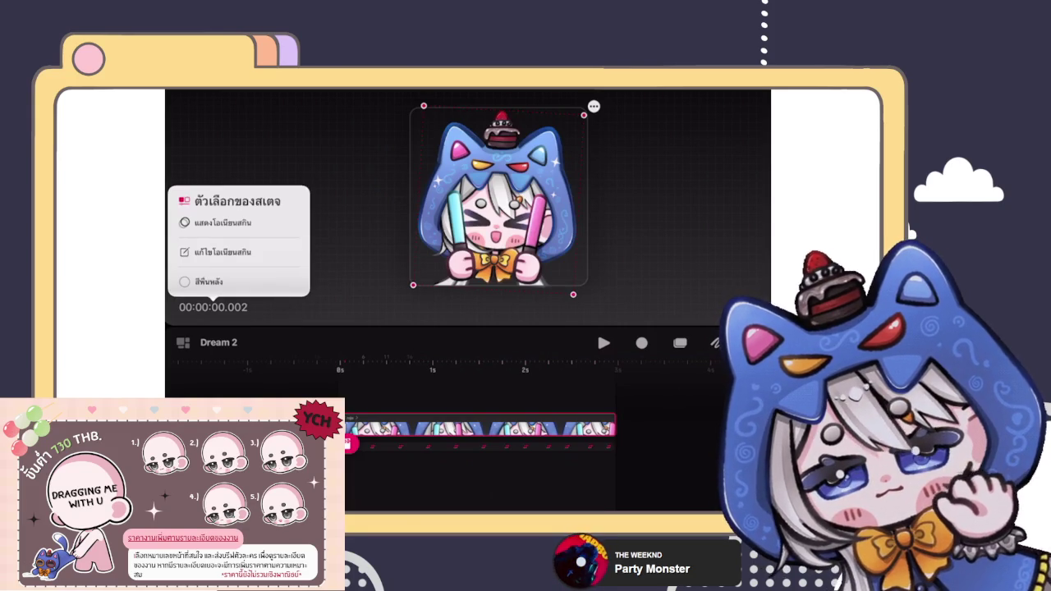
pyautogui.press('Escape')
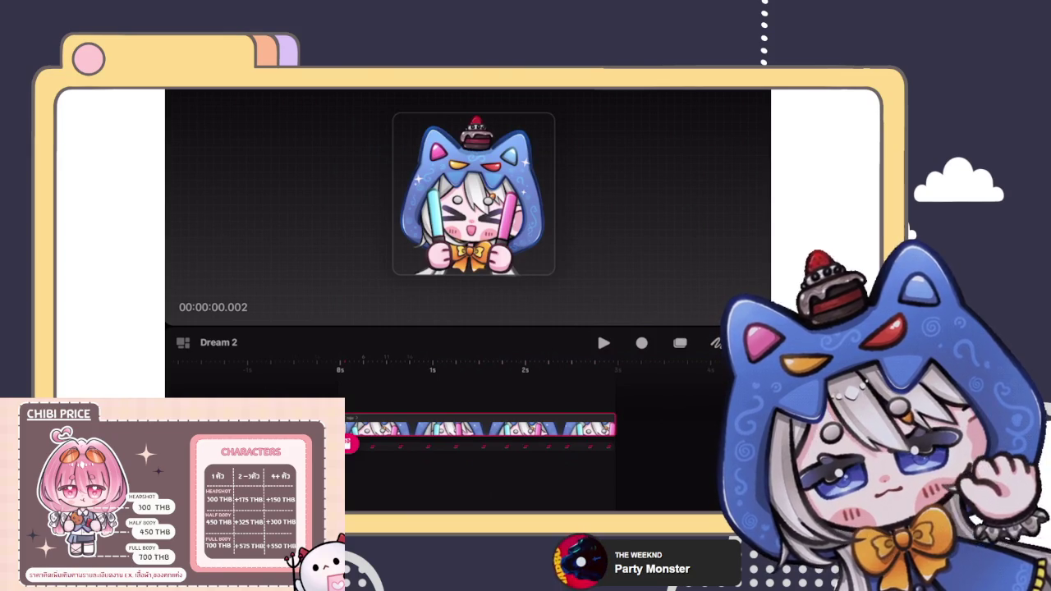
# Select the chibi sticker and play the animation to preview it.
pyautogui.click(474, 195)
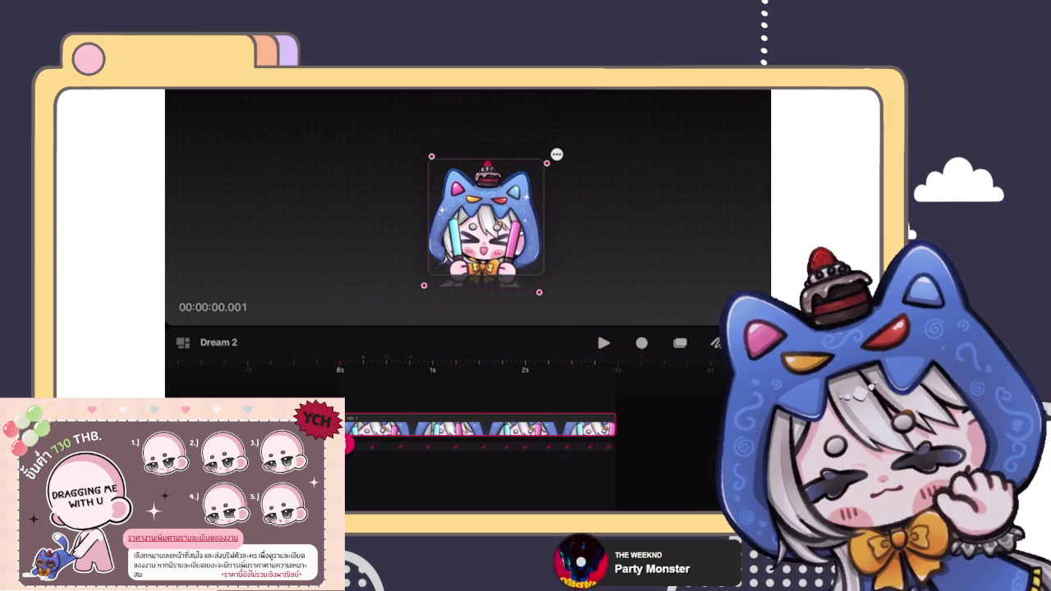
pyautogui.press('space')
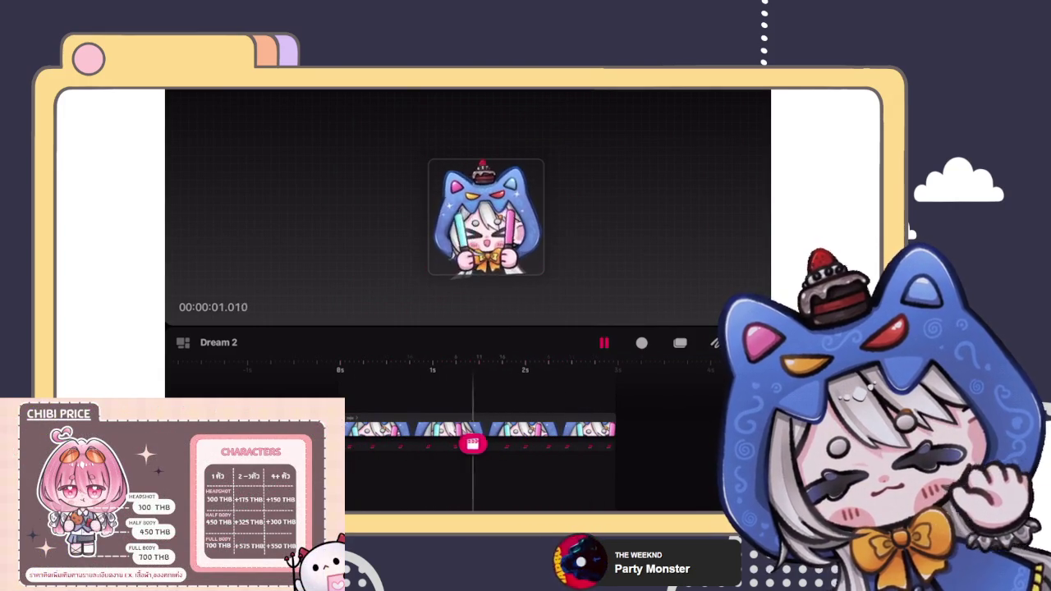
pyautogui.click(485, 220)
# Enlarge the sticker slightly and move it up toward the stage centre.
pyautogui.moveTo(424, 281); pyautogui.dragTo(404, 315)
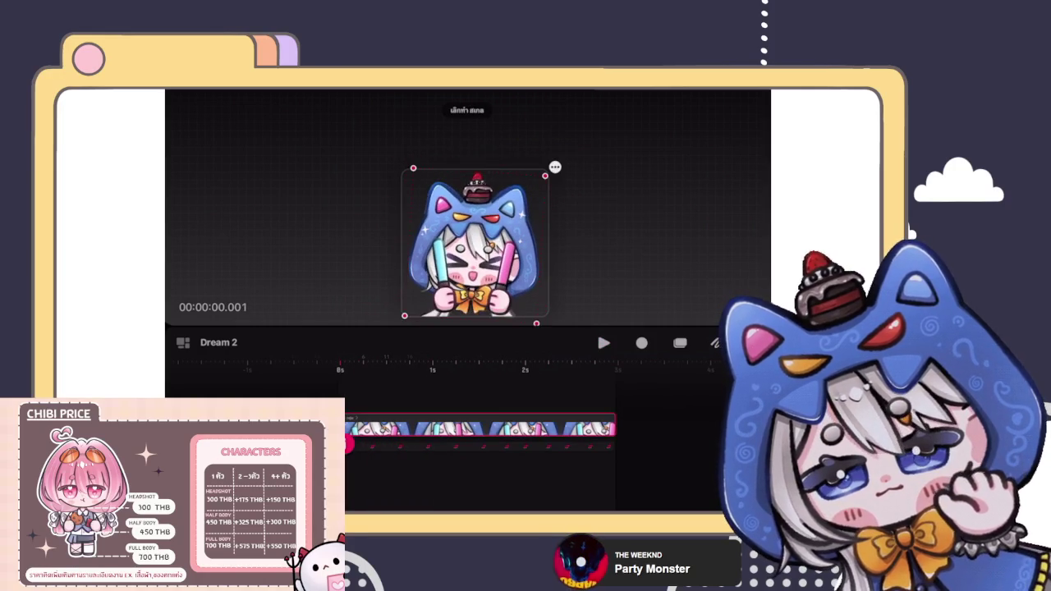
pyautogui.moveTo(474, 242); pyautogui.dragTo(478, 220)
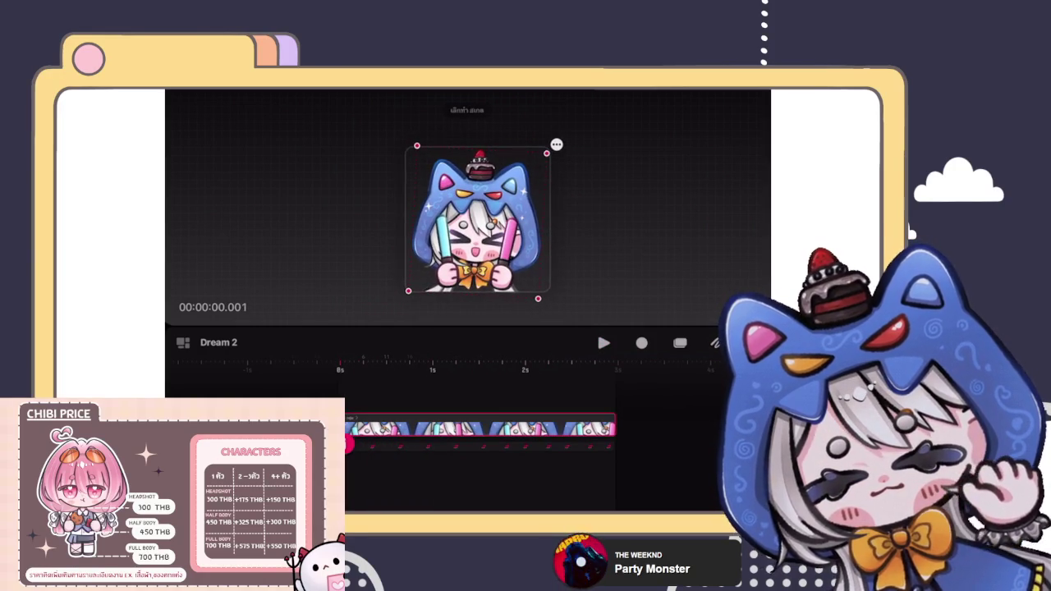
pyautogui.moveTo(538, 298); pyautogui.dragTo(539, 304)
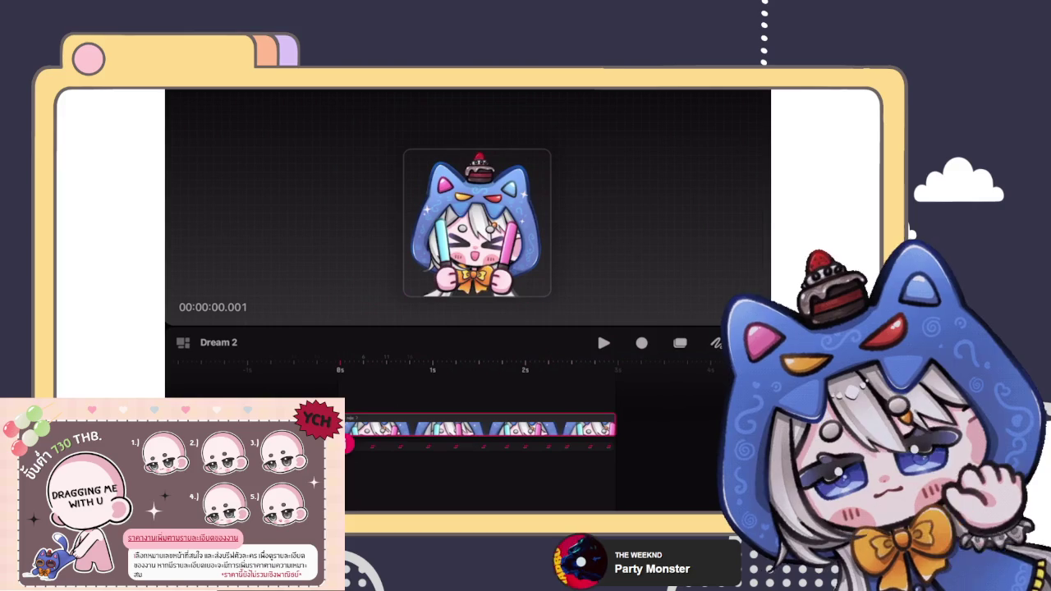
pyautogui.moveTo(349, 443)
pyautogui.mouseDown()
pyautogui.moveTo(404, 443)
pyautogui.moveTo(358, 444)
pyautogui.mouseUp()
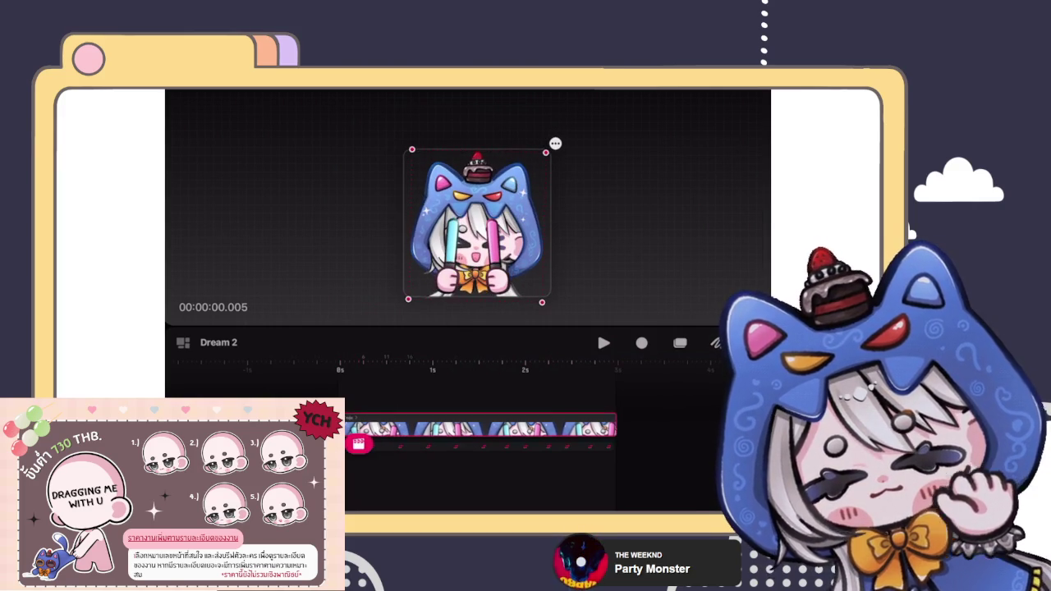
pyautogui.click(377, 428)
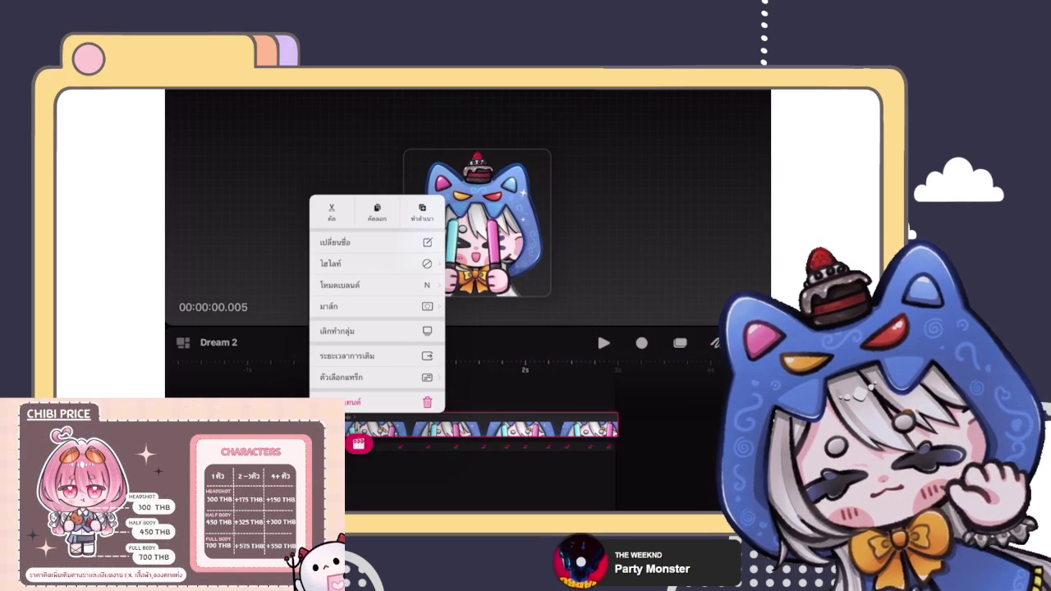
pyautogui.press('Escape')
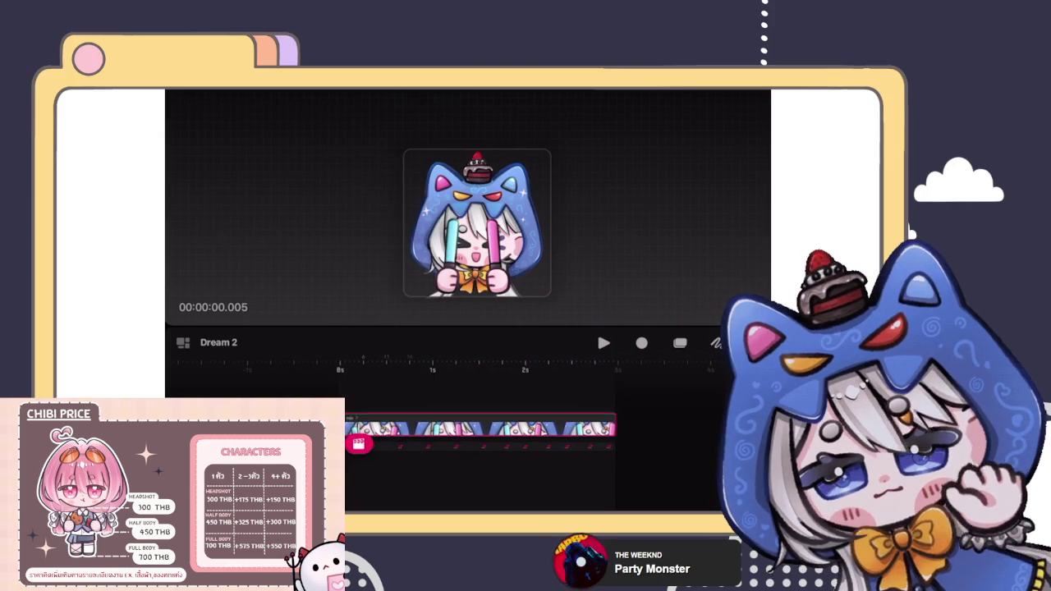
pyautogui.press('Left')
pyautogui.press('Left')
pyautogui.press('Left')
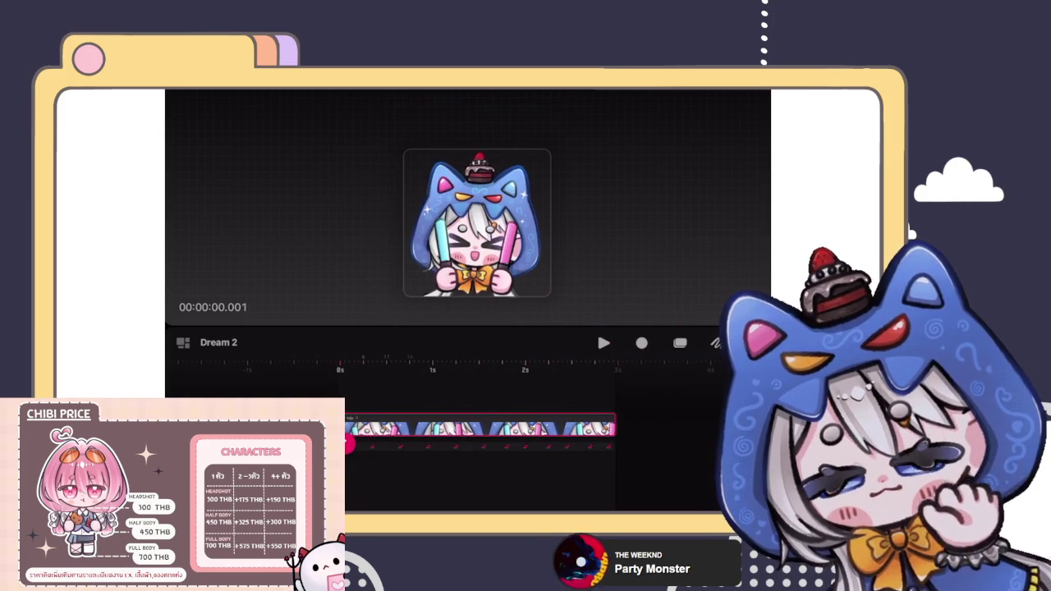
pyautogui.press('Right')
pyautogui.press('Right')
pyautogui.press('Right')
pyautogui.press('Left')
pyautogui.press('Left')
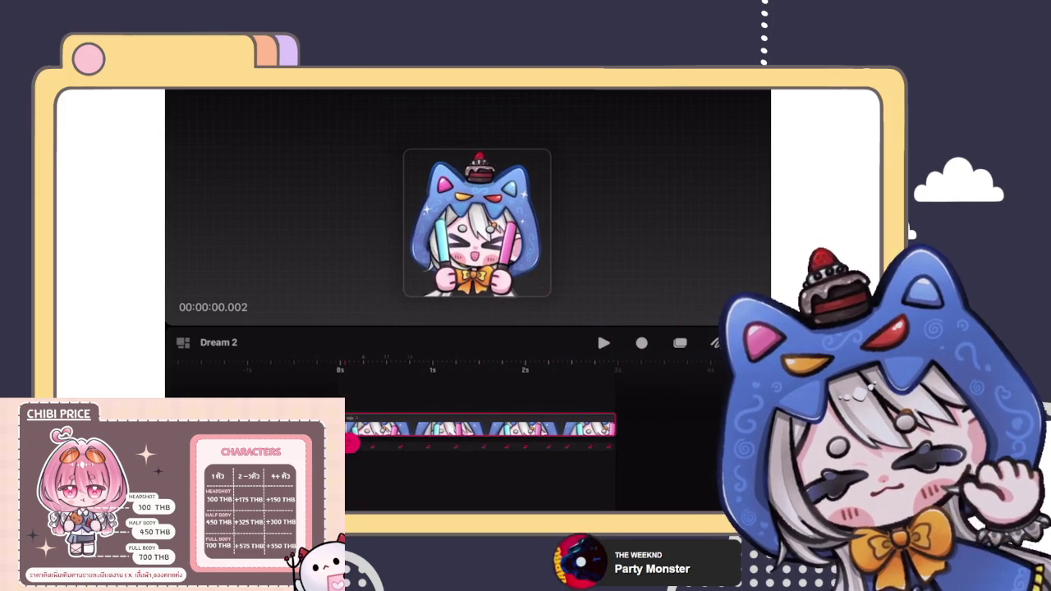
pyautogui.press('Right')
pyautogui.press('Right')
pyautogui.press('Right')
pyautogui.press('Left')
pyautogui.press('Left')
pyautogui.press('Right')
pyautogui.press('Left')
pyautogui.press('Right')
pyautogui.press('Right')
pyautogui.press('Right')
pyautogui.press('Right')
pyautogui.press('Right')
pyautogui.press('Left')
pyautogui.press('Left')
pyautogui.press('Left')
pyautogui.press('Left')
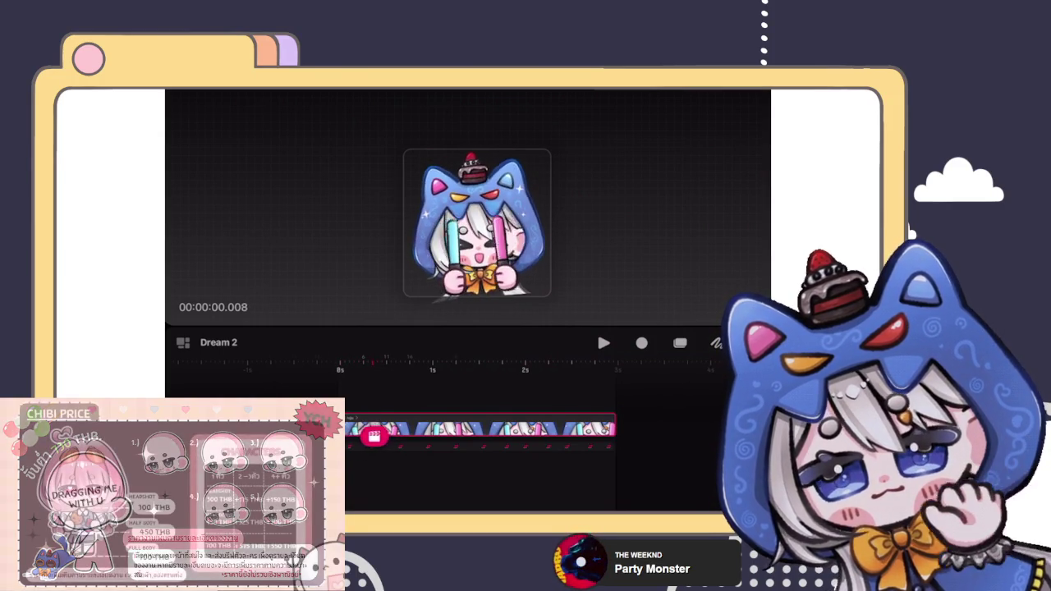
pyautogui.moveTo(349, 435)
pyautogui.mouseDown()
pyautogui.moveTo(633, 408)
pyautogui.moveTo(541, 405)
pyautogui.moveTo(348, 435)
pyautogui.mouseUp()
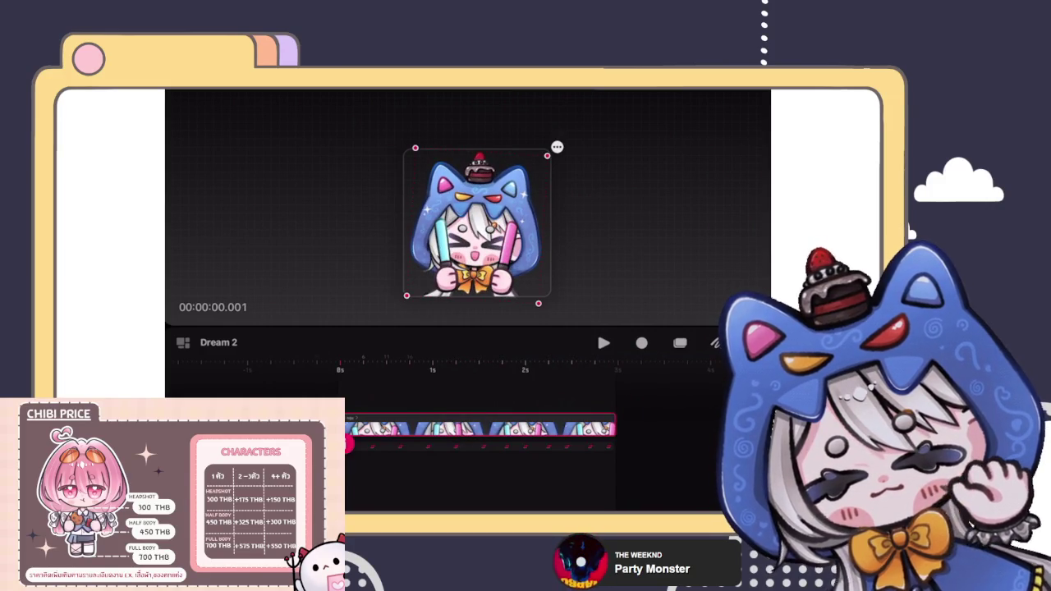
pyautogui.press('space')
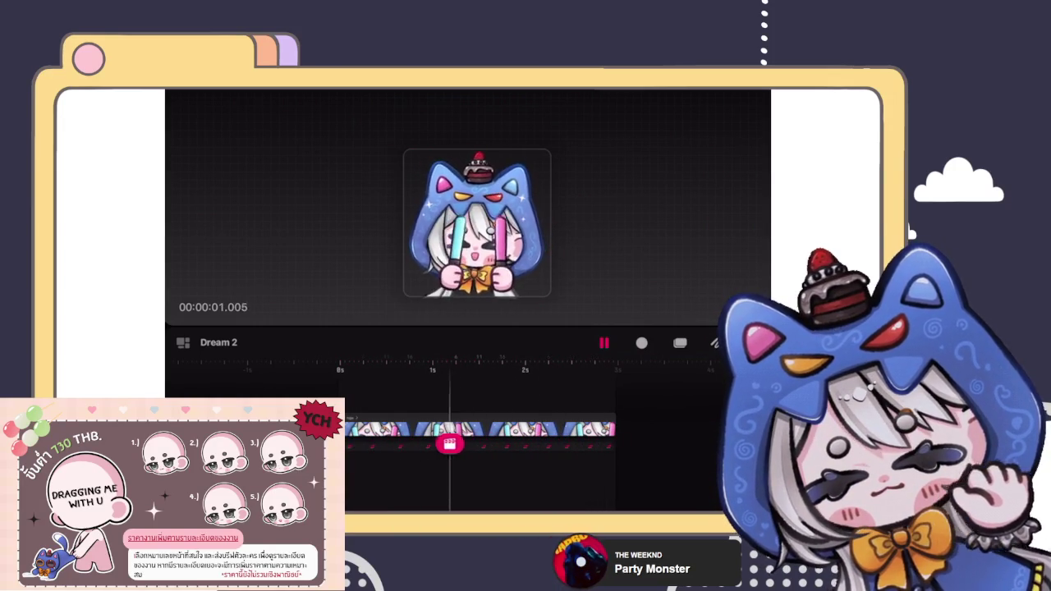
pyautogui.press('space')
pyautogui.click(476, 222)
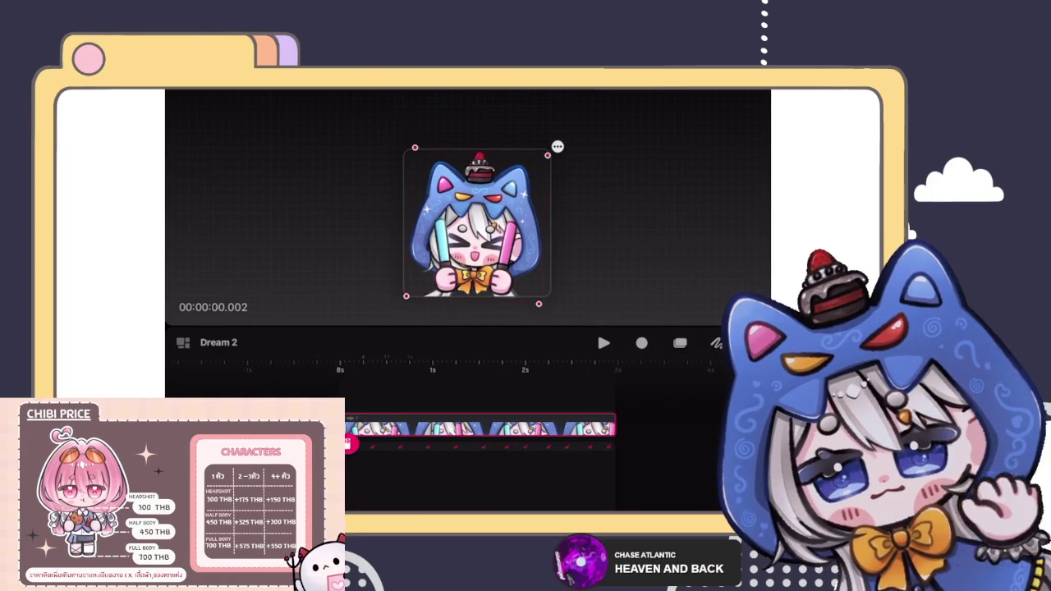
pyautogui.click(348, 443)
pyautogui.click(395, 395)
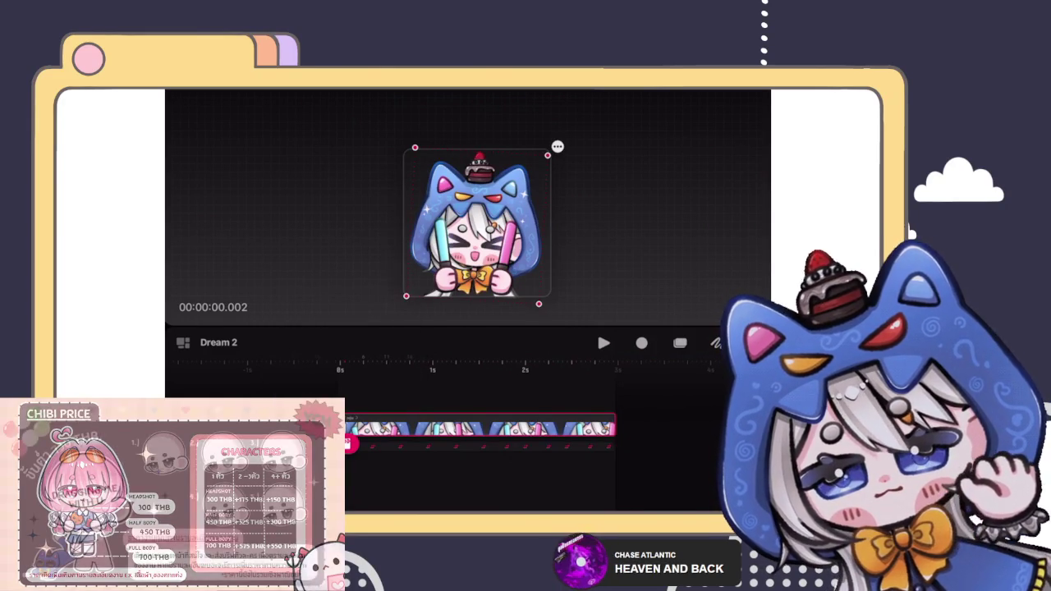
pyautogui.click(374, 428)
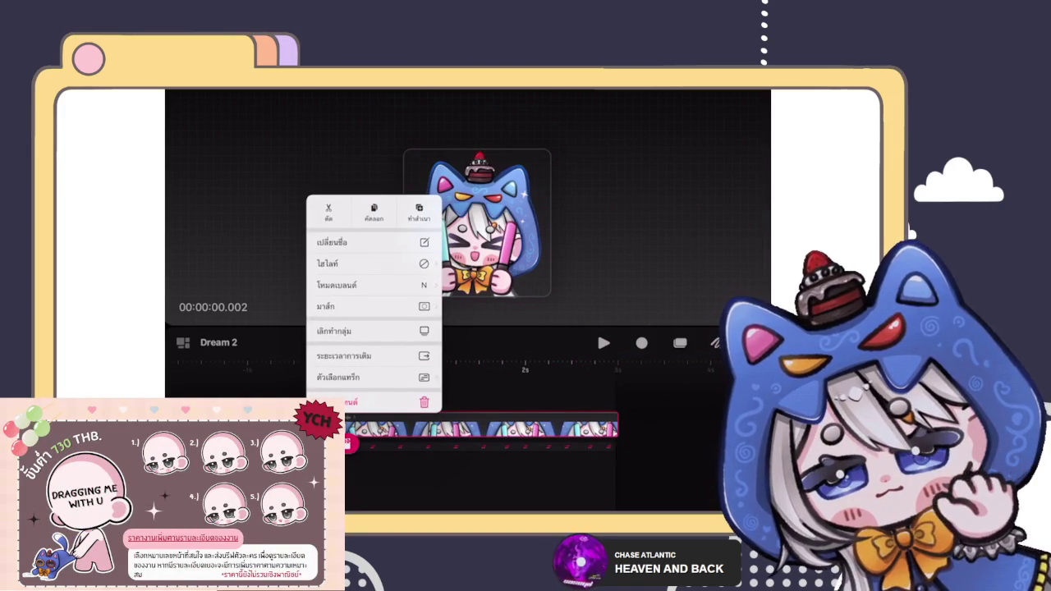
# Close the clip options, return to the start and bring up the clip's Motion options.
pyautogui.press('Escape')
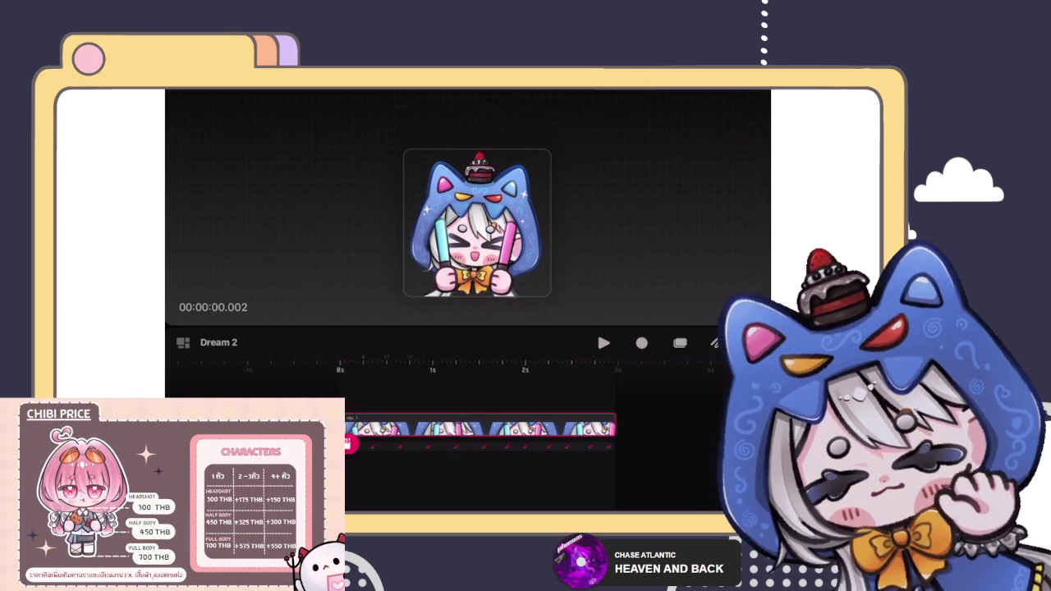
pyautogui.moveTo(349, 443)
pyautogui.mouseDown()
pyautogui.moveTo(423, 443)
pyautogui.moveTo(349, 443)
pyautogui.mouseUp()
pyautogui.click(349, 443)
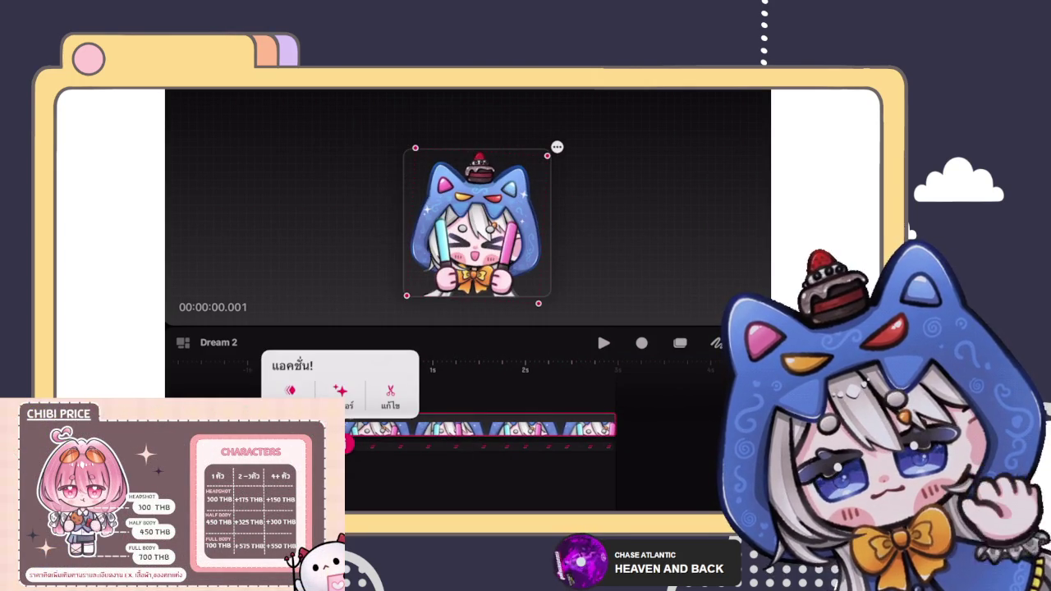
pyautogui.click(290, 390)
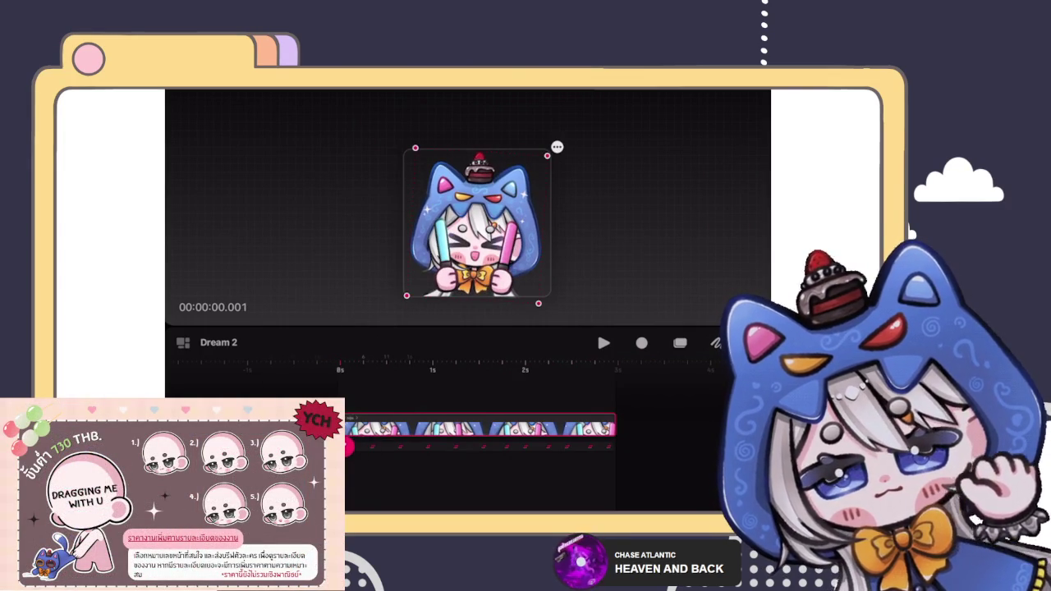
# Try shrinking the sticker, preview playback, then undo the move and resize.
pyautogui.click(556, 147)
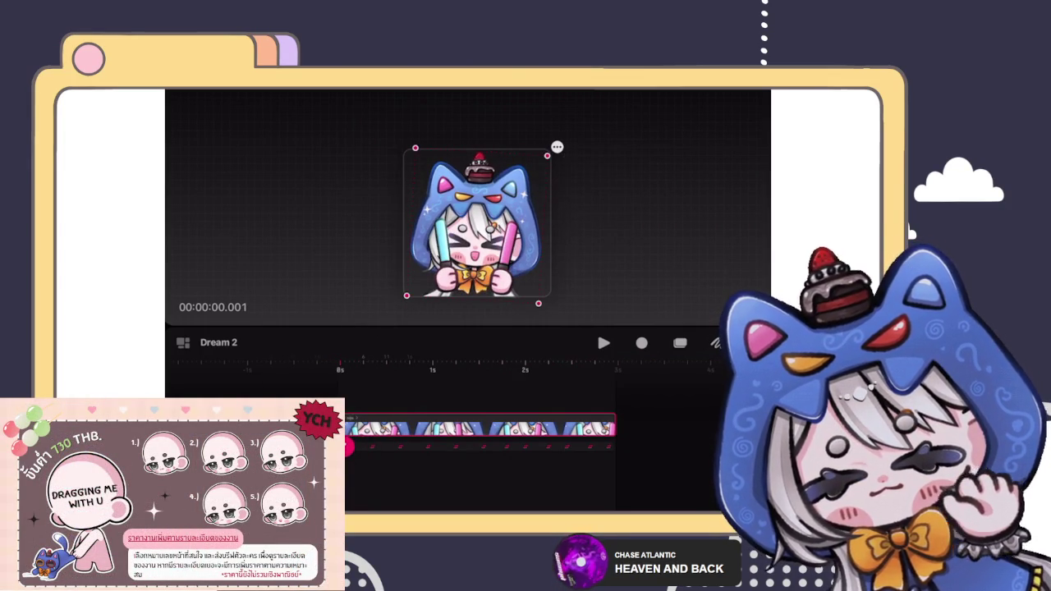
pyautogui.moveTo(538, 303); pyautogui.dragTo(517, 274)
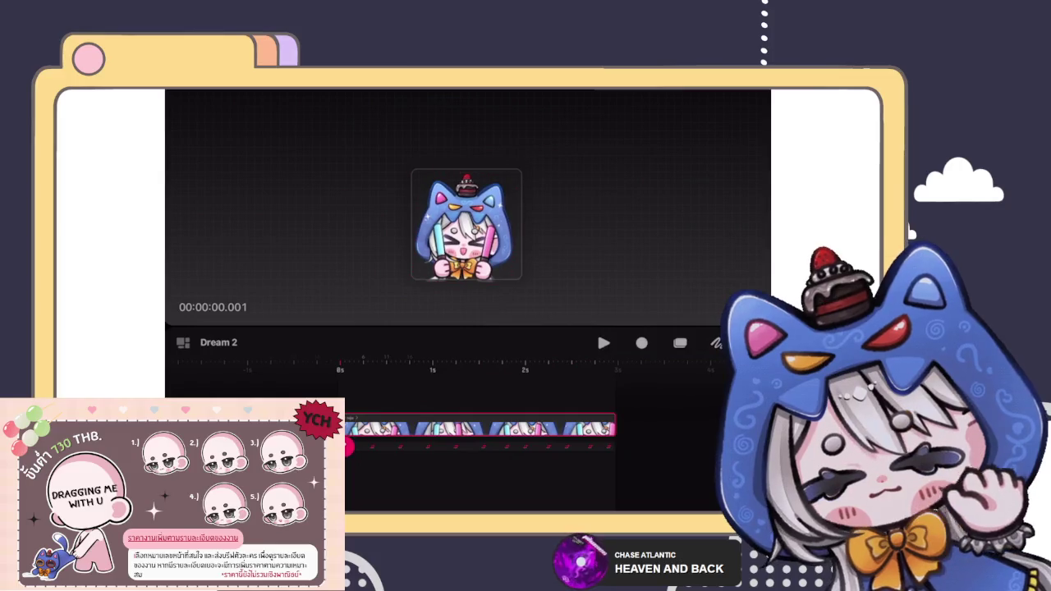
pyautogui.press('space')
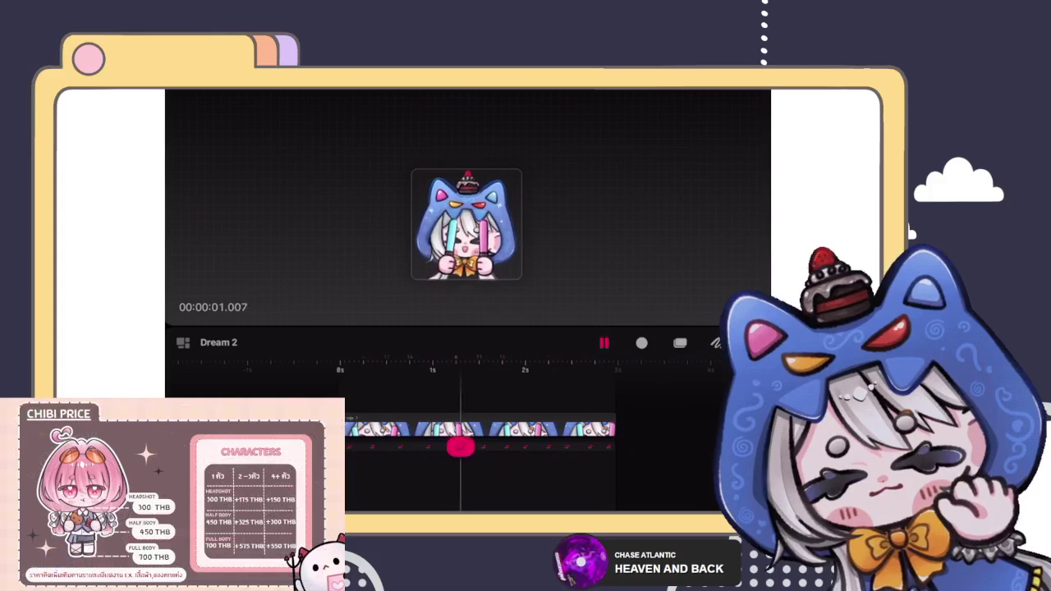
pyautogui.hotkey('ctrl', 'z')
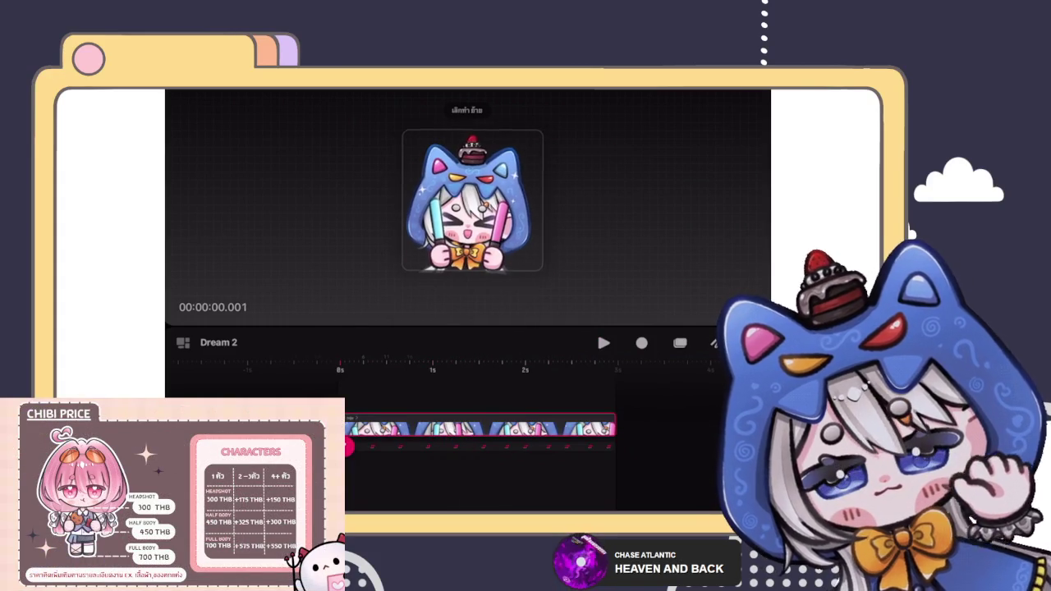
pyautogui.hotkey('ctrl', 'z')
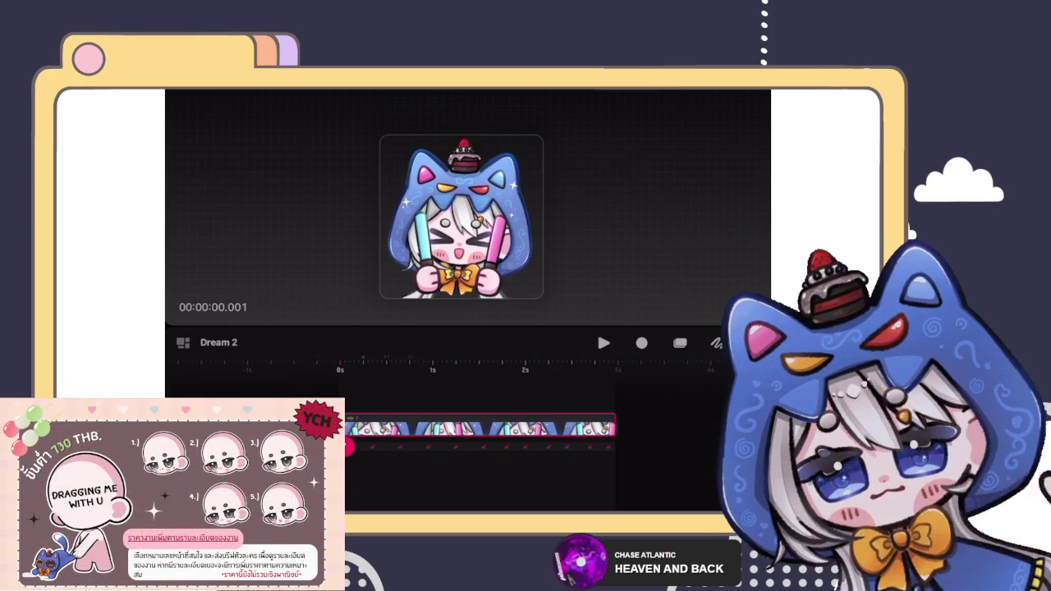
pyautogui.click(372, 446)
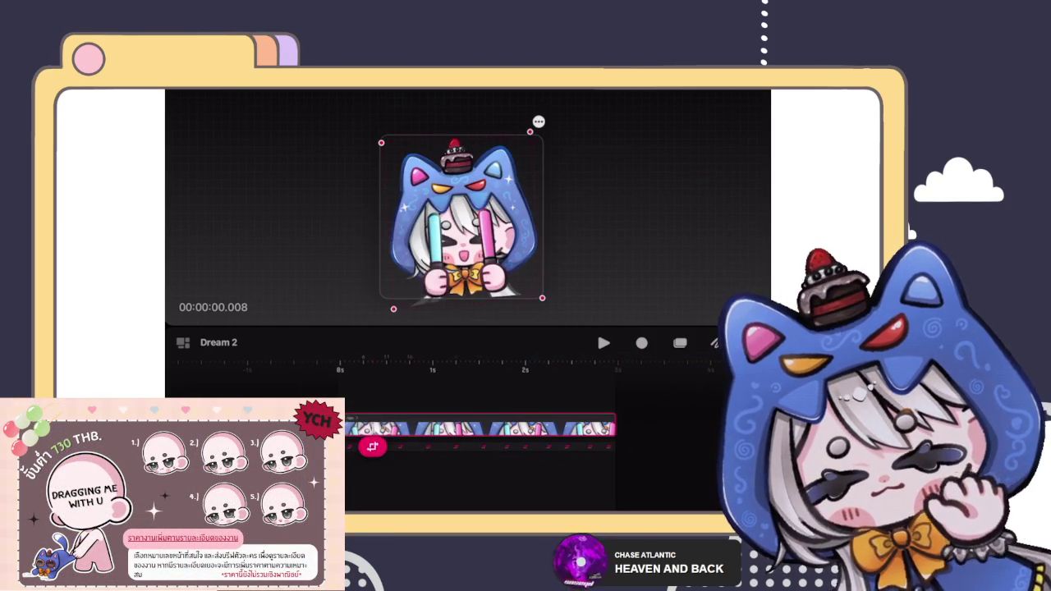
pyautogui.click(400, 446)
pyautogui.click(428, 446)
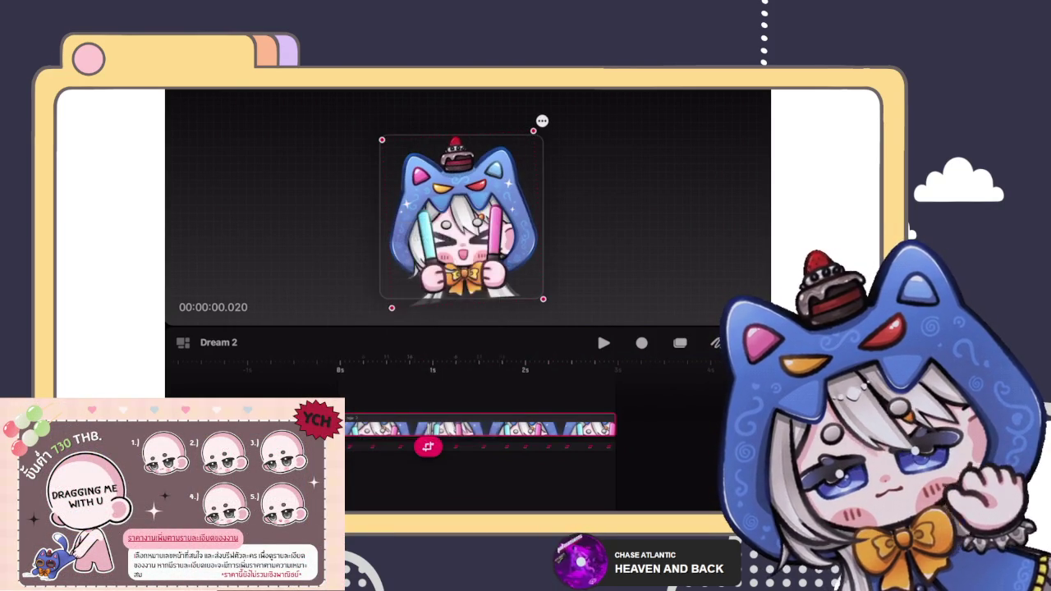
pyautogui.click(483, 446)
pyautogui.click(456, 446)
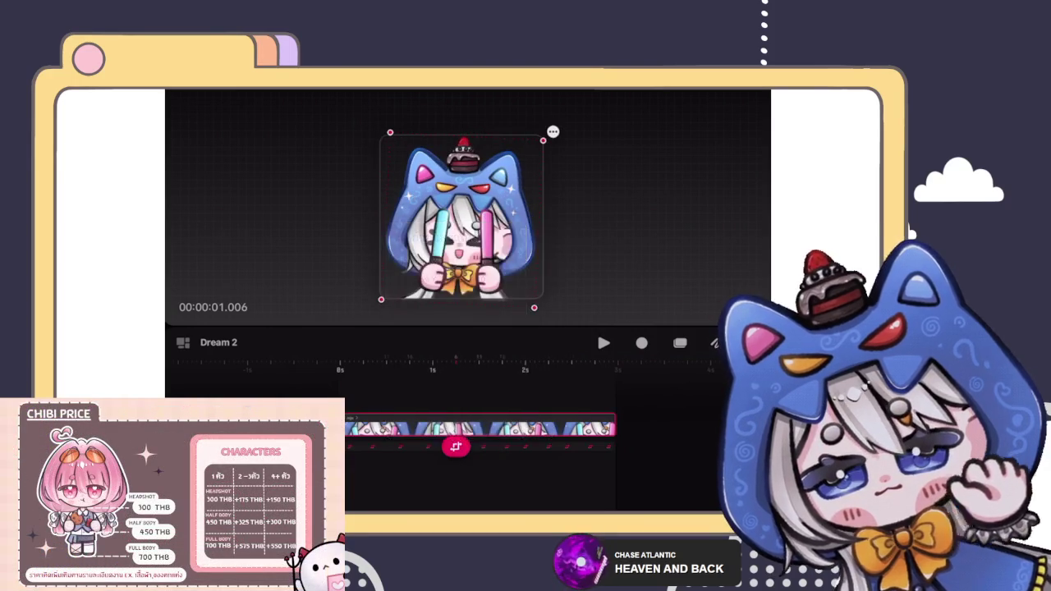
pyautogui.click(507, 446)
pyautogui.click(526, 446)
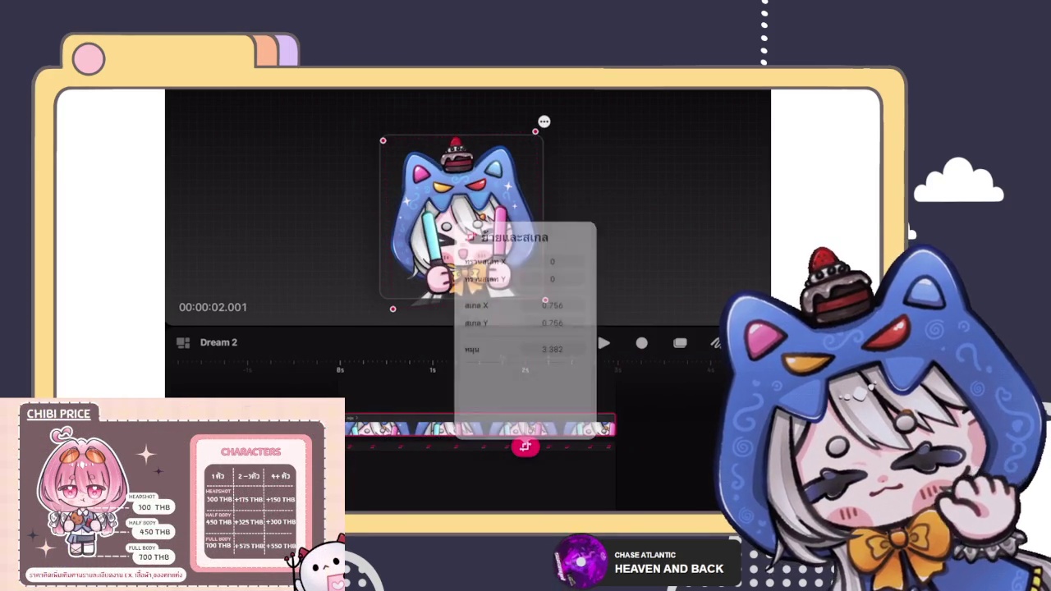
pyautogui.click(547, 446)
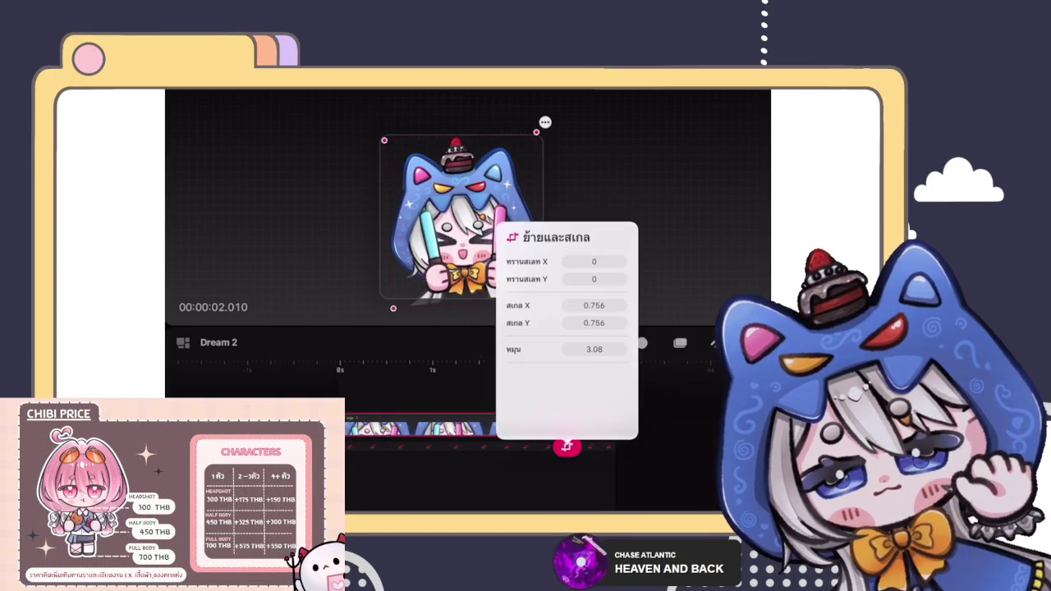
pyautogui.scroll(3, 480, 423)
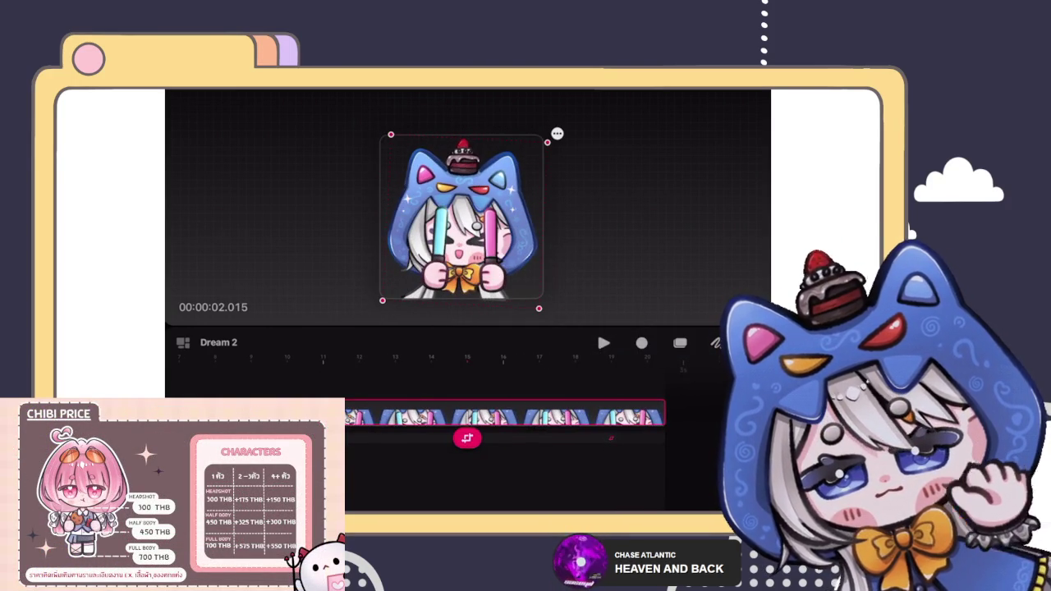
pyautogui.scroll(-3, 509, 419)
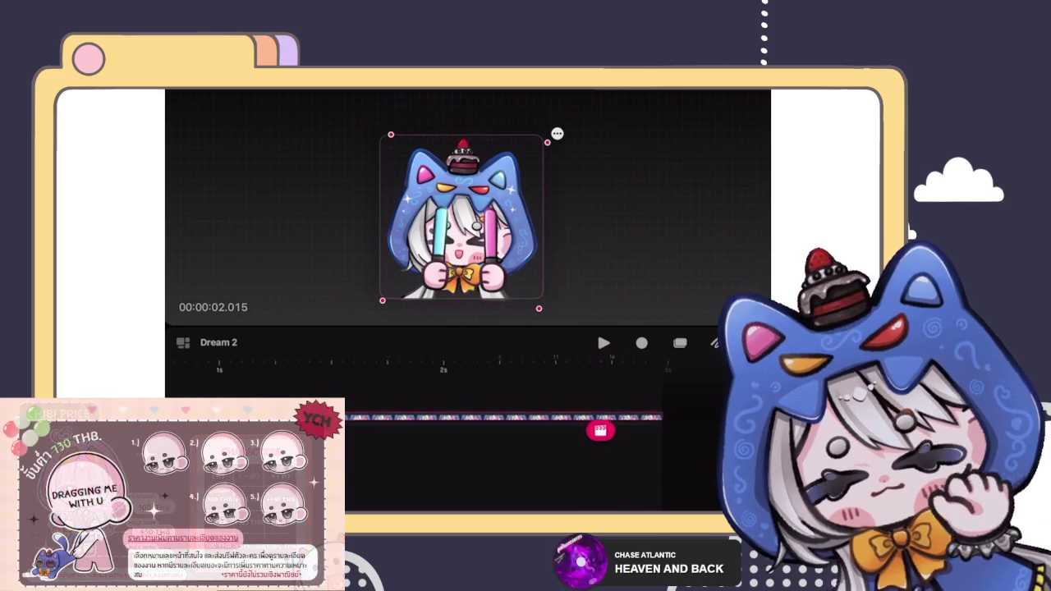
pyautogui.scroll(-3, 509, 419)
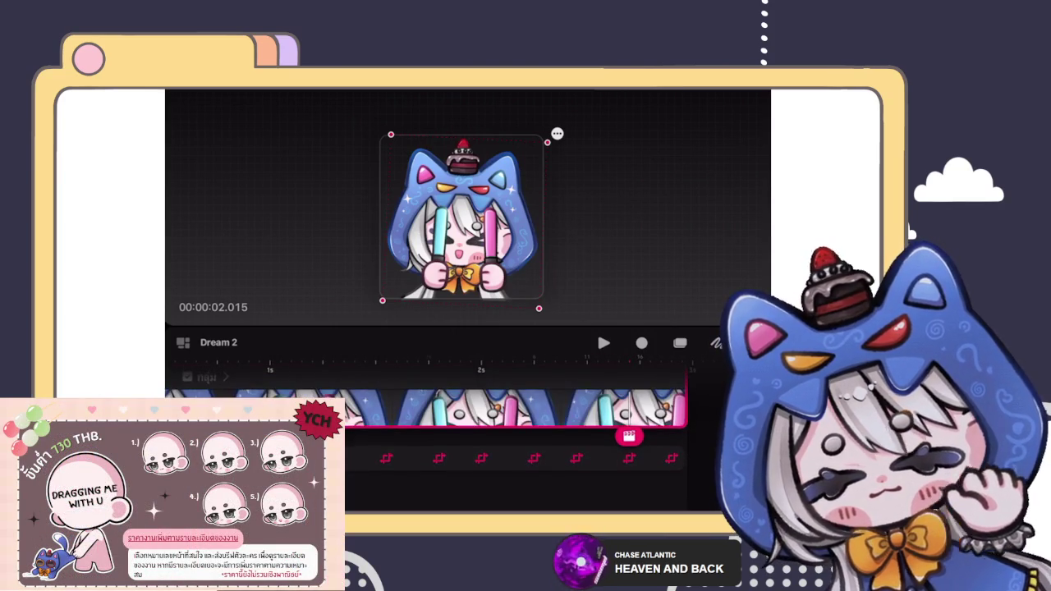
pyautogui.scroll(3, 509, 427)
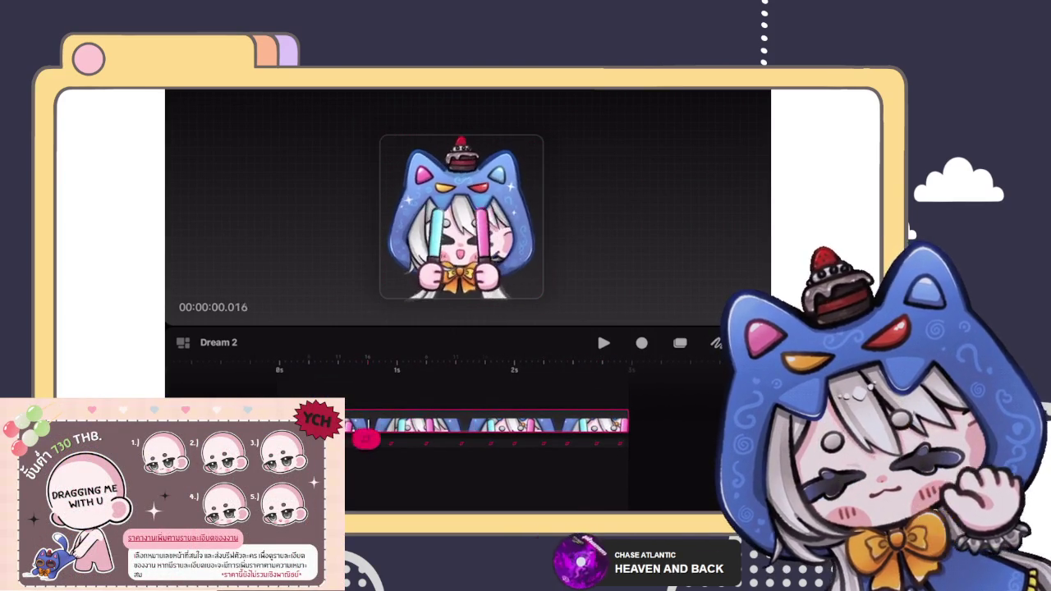
# Pause playback at 00:00:00.001, then select and deselect the chibi sticker.
pyautogui.click(460, 217)
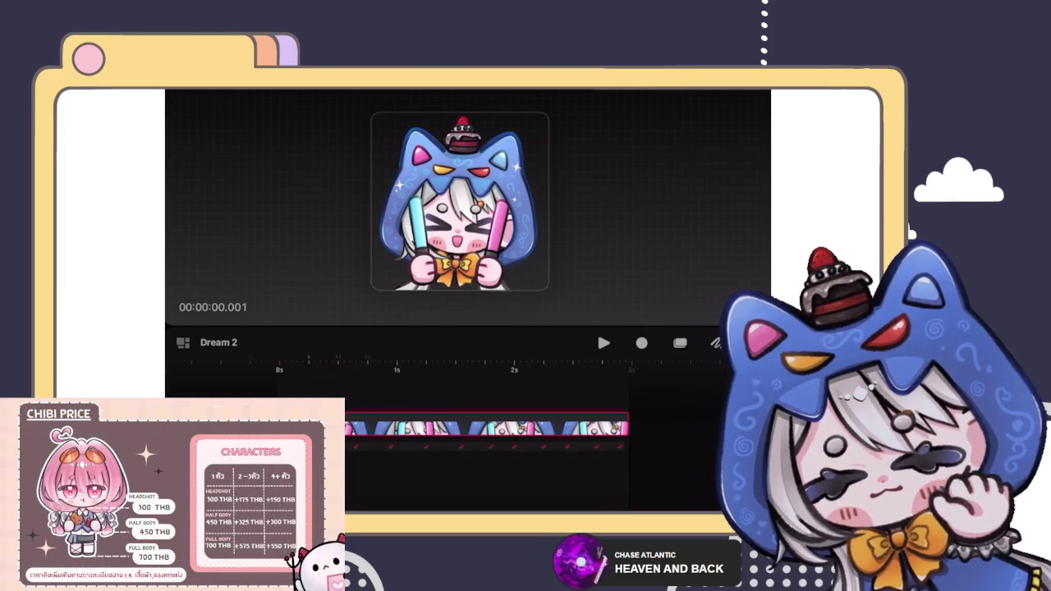
pyautogui.click(459, 205)
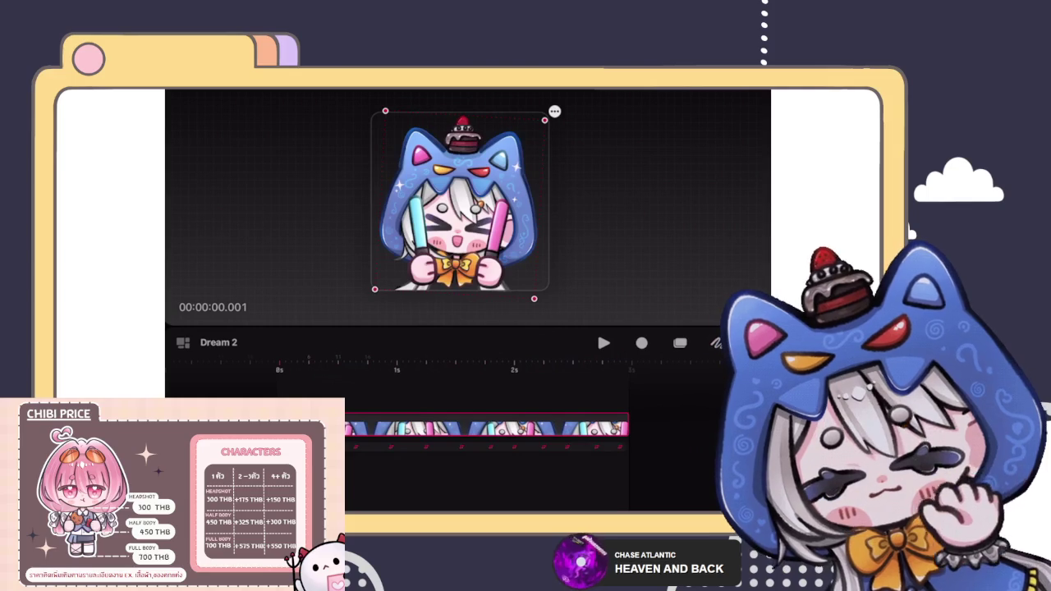
pyautogui.press('Escape')
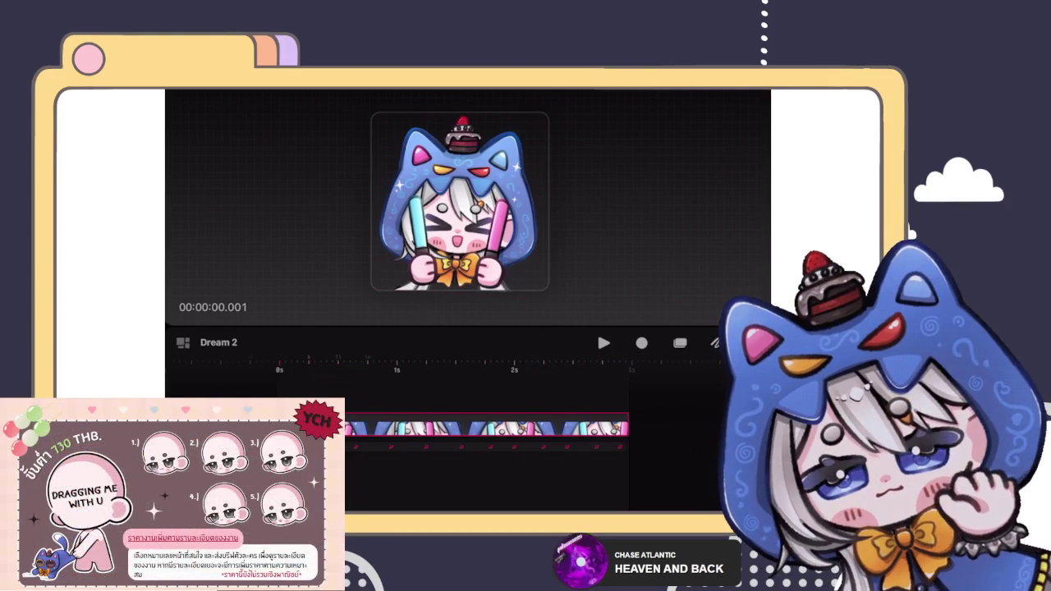
# Enter timeline edit mode, select the sticker clip and preview a quick play.
pyautogui.scroll(-3, 460, 202)
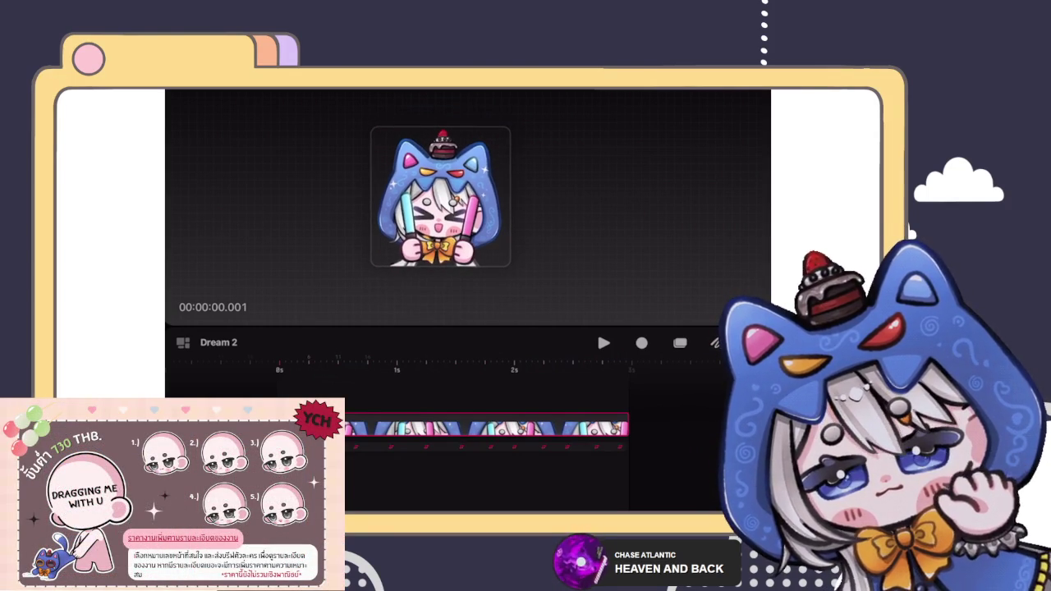
pyautogui.click(680, 342)
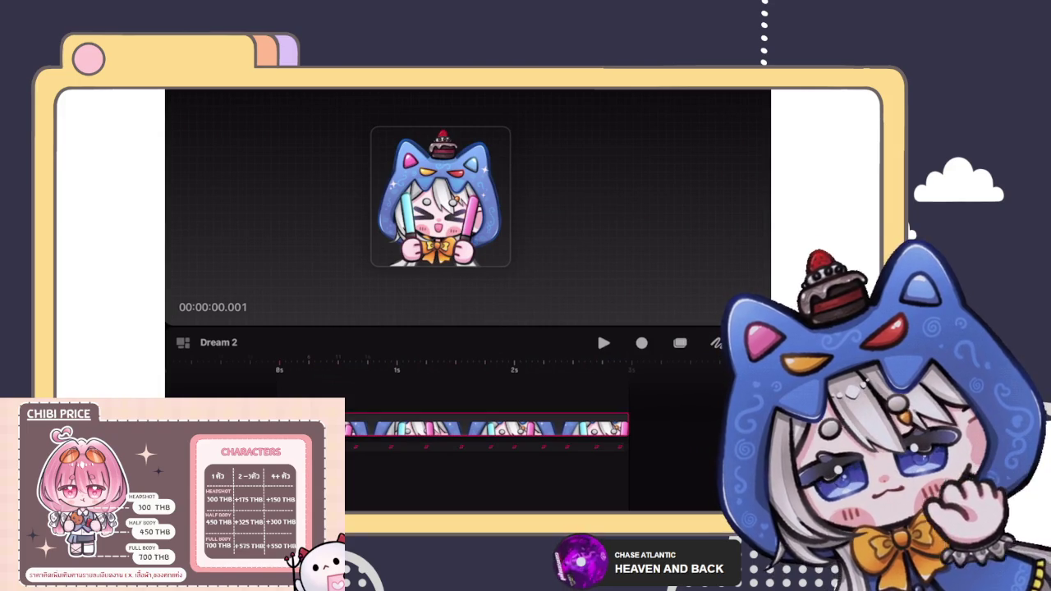
pyautogui.click(484, 427)
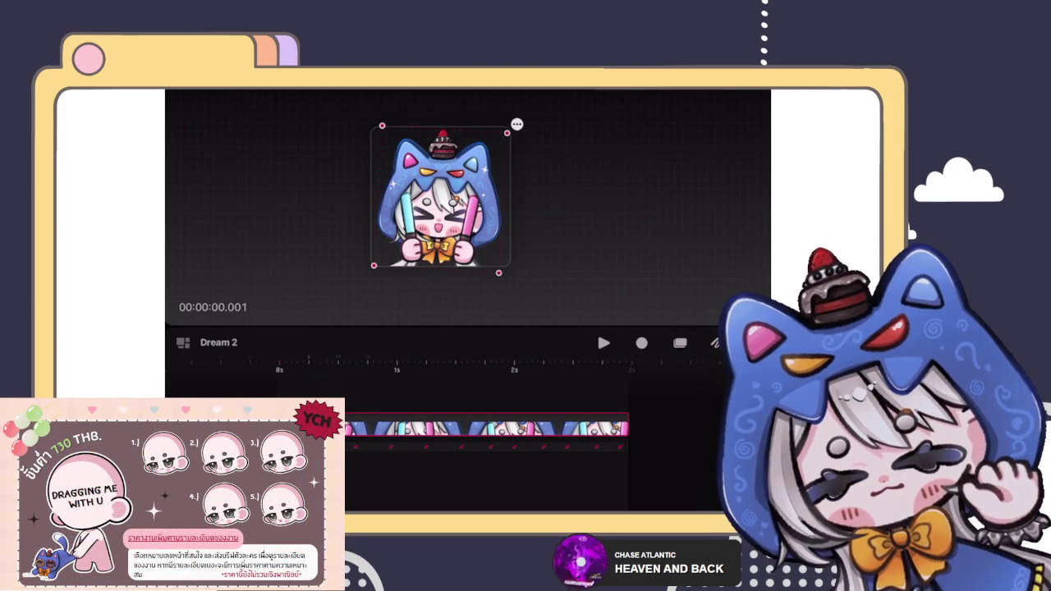
pyautogui.press('space')
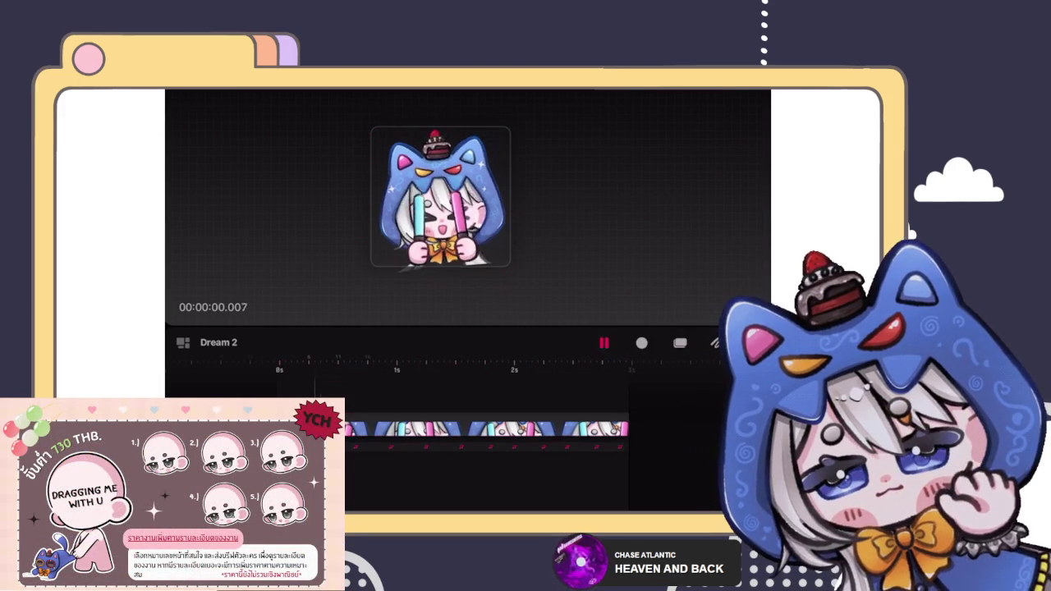
pyautogui.press('space')
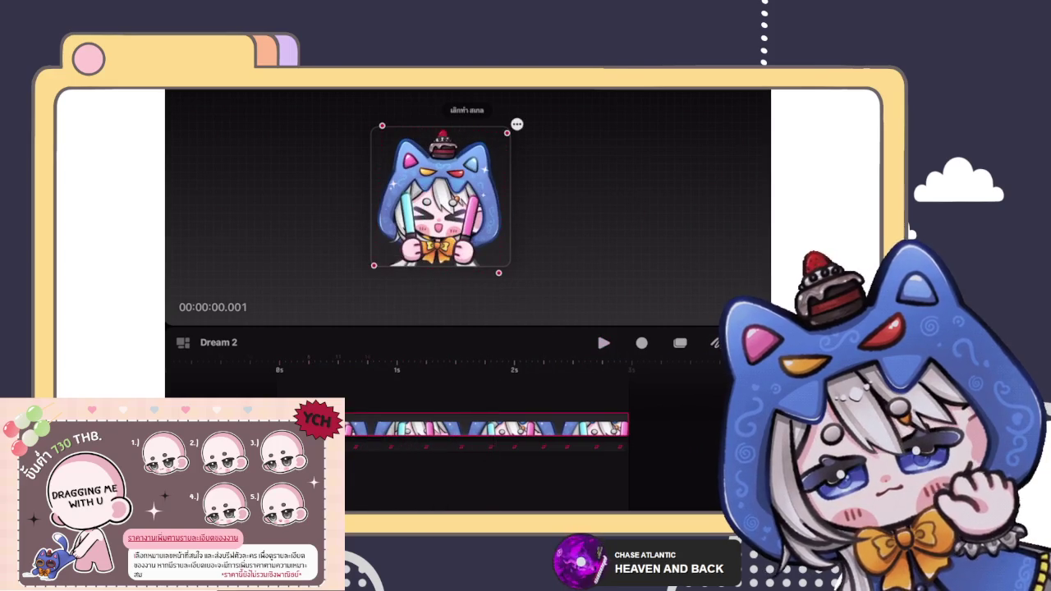
pyautogui.press('Right')
pyautogui.press('Right')
pyautogui.press('Right')
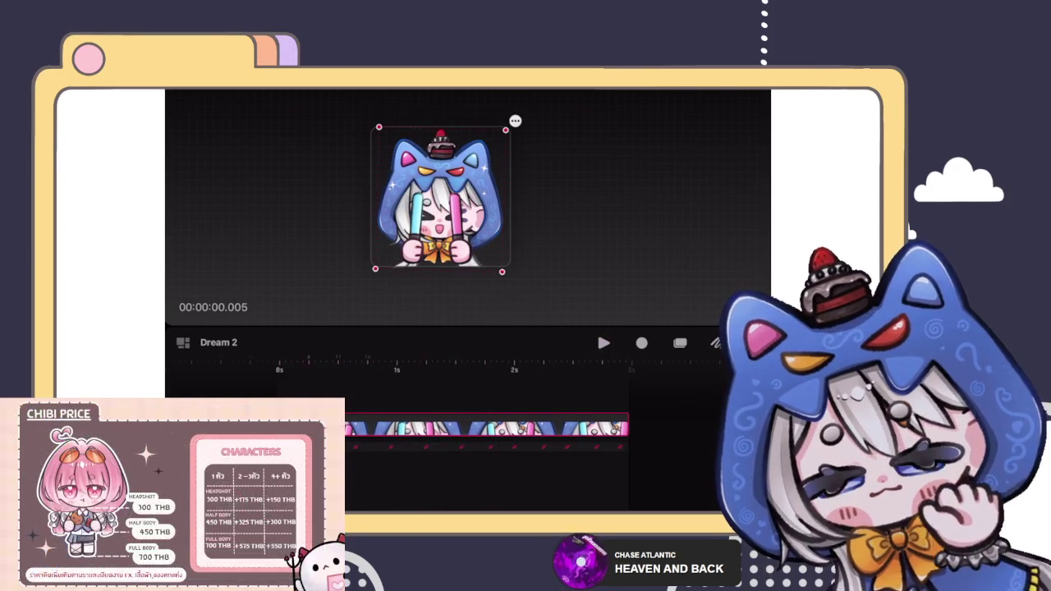
pyautogui.press('Escape')
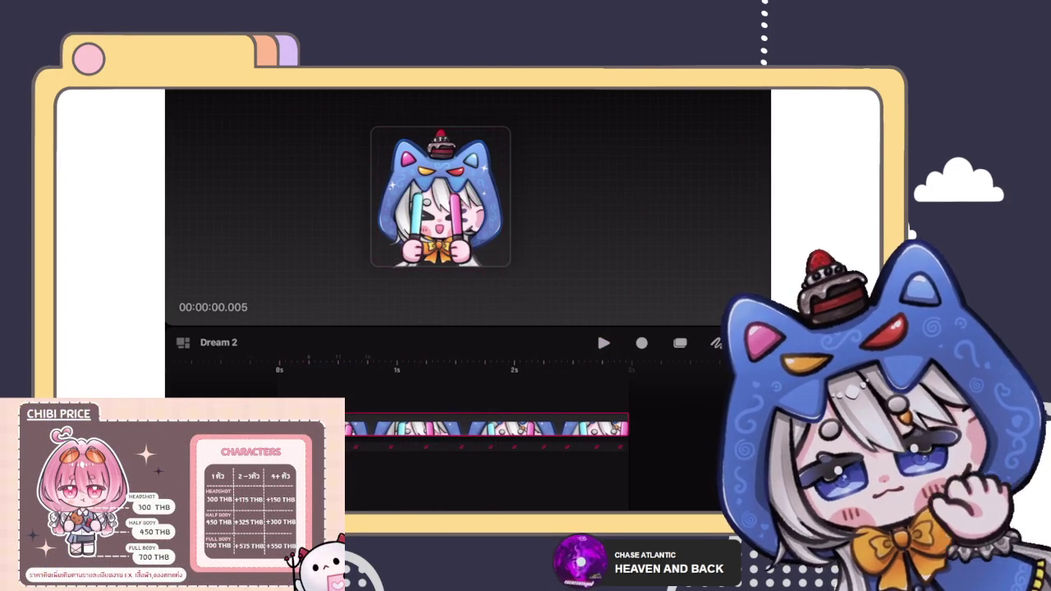
# Select the sticker, then open the Dream 2 project settings via Stage options.
pyautogui.click(440, 197)
pyautogui.moveTo(510, 246)
pyautogui.mouseDown()
pyautogui.moveTo(542, 210)
pyautogui.moveTo(447, 299)
pyautogui.moveTo(519, 248)
pyautogui.moveTo(490, 103)
pyautogui.moveTo(527, 145)
pyautogui.moveTo(494, 283)
pyautogui.moveTo(534, 225)
pyautogui.moveTo(519, 134)
pyautogui.mouseUp()
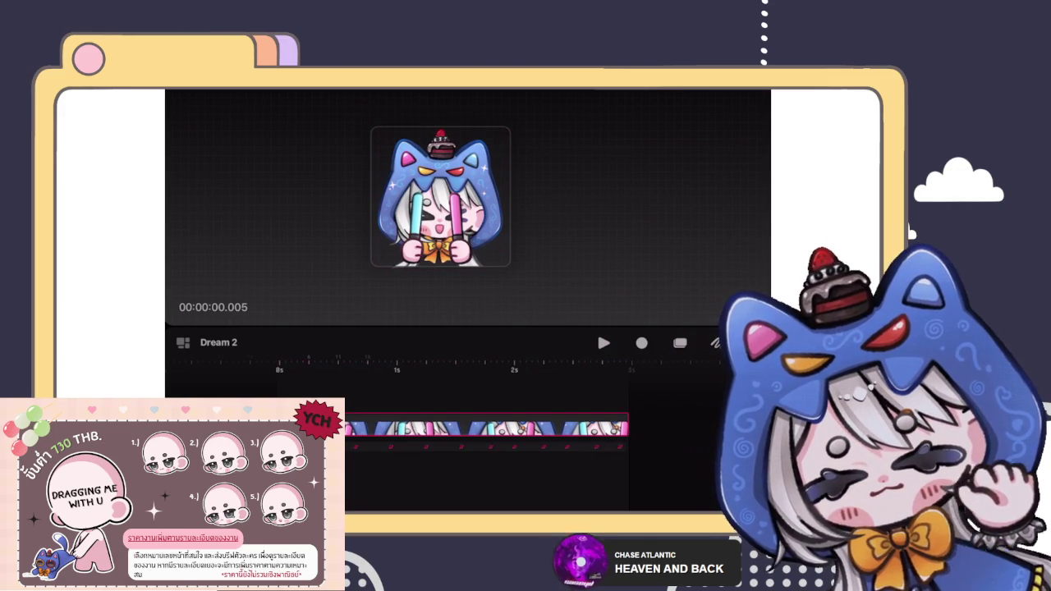
pyautogui.click(212, 306)
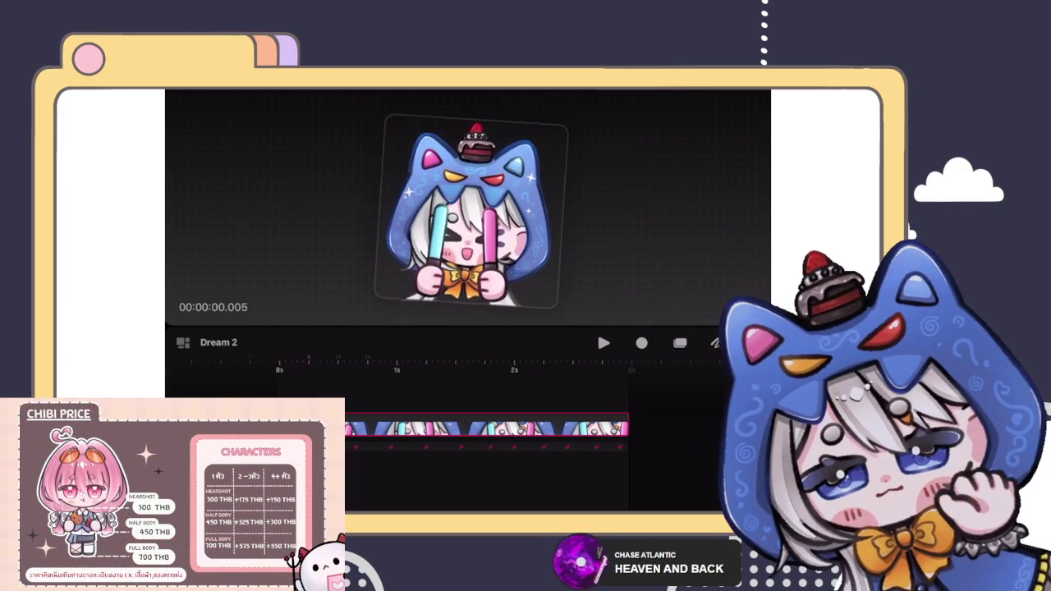
pyautogui.click(218, 343)
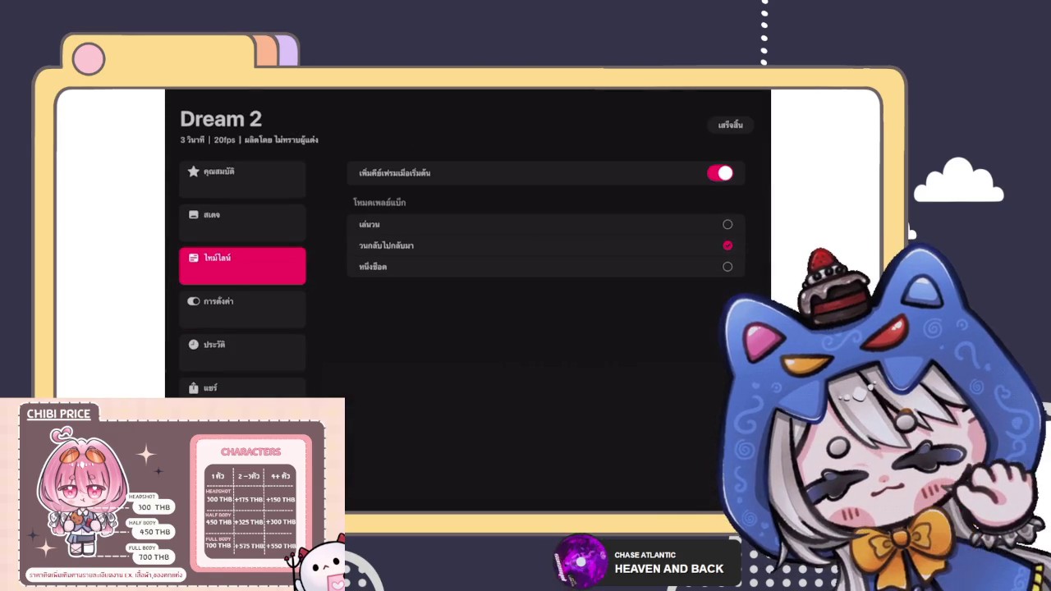
# Confirm Dream 2 runs at 20 fps for 3 seconds on a 1500 × 1500 canvas, then return to the editor.
pyautogui.click(242, 177)
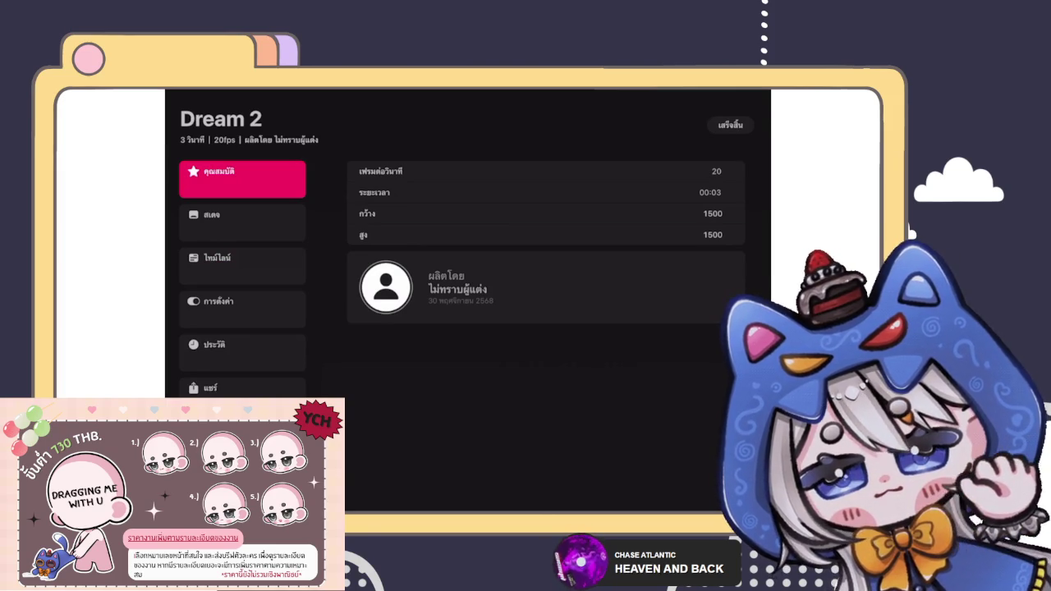
pyautogui.click(730, 125)
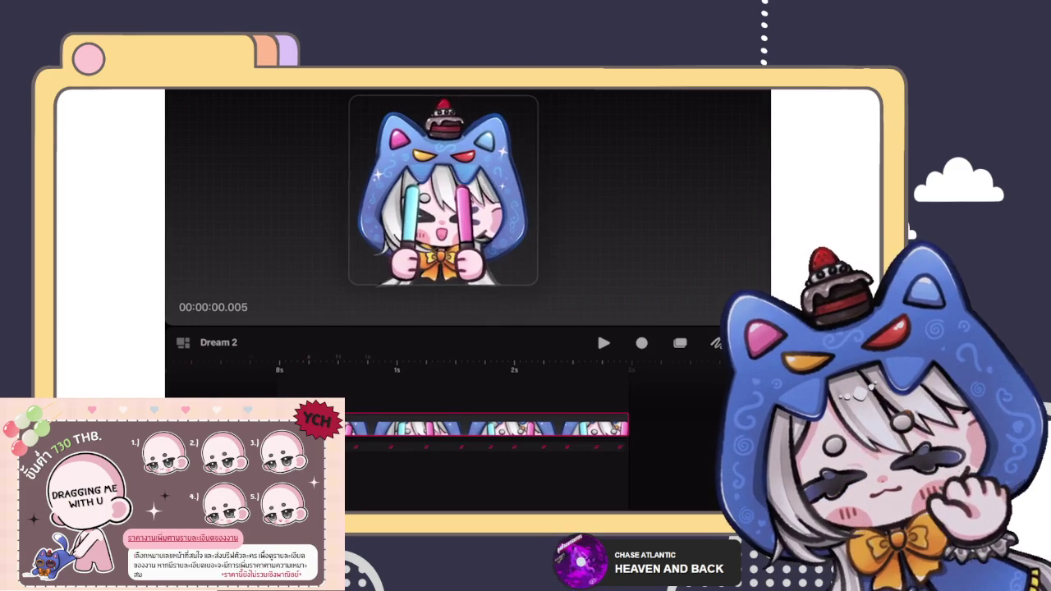
pyautogui.click(473, 205)
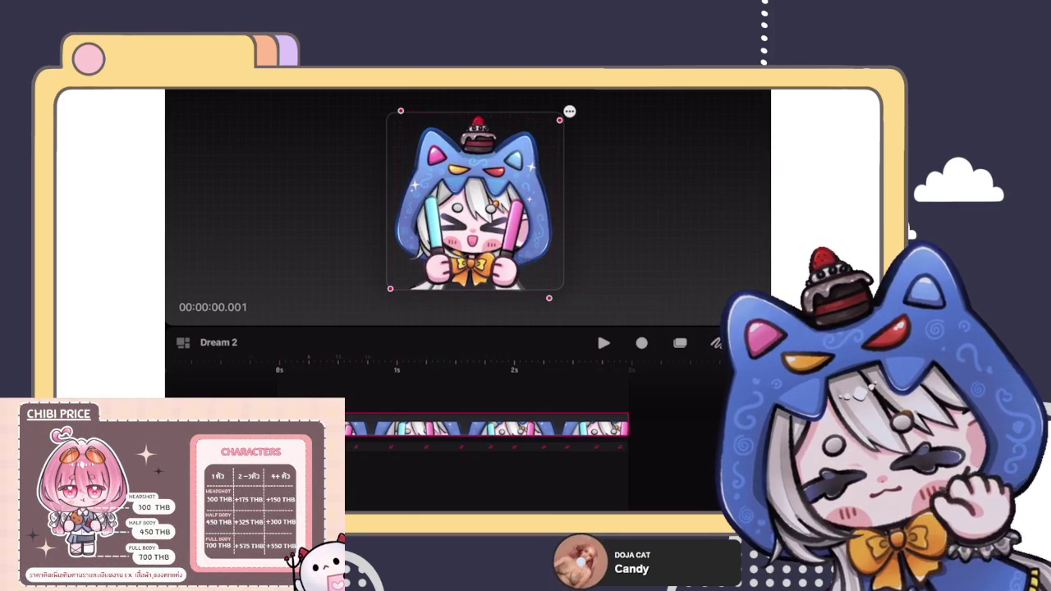
pyautogui.press('Escape')
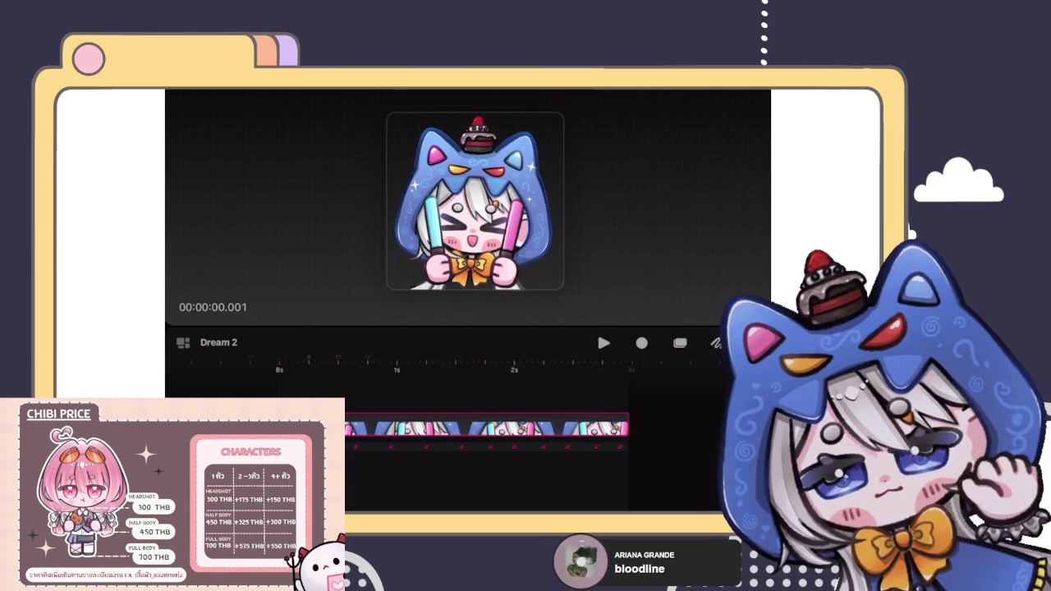
# Scrub the timeline to the one- and two-second marks, then bring up the chibi clip's options menu.
pyautogui.click(455, 427)
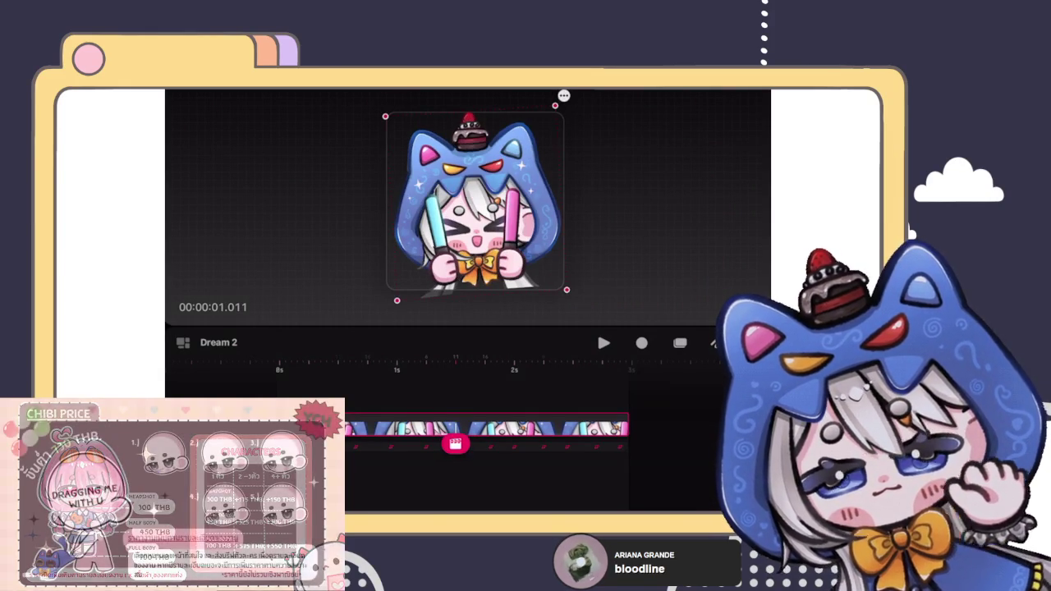
pyautogui.click(626, 427)
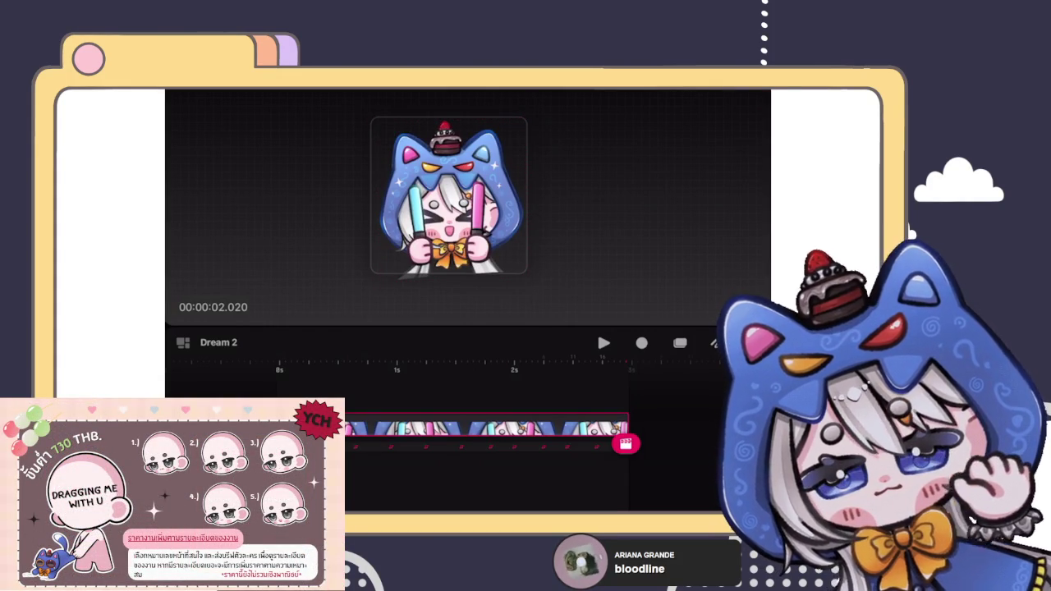
pyautogui.click(586, 427)
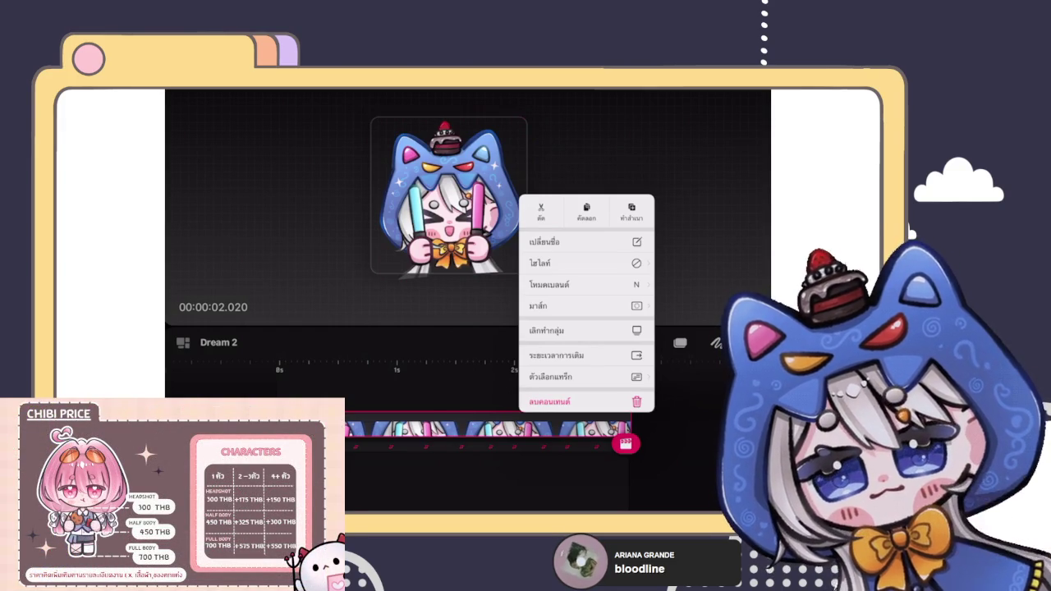
# Scale the chibi artwork slightly down on the stage and check its transform values.
pyautogui.press('Escape')
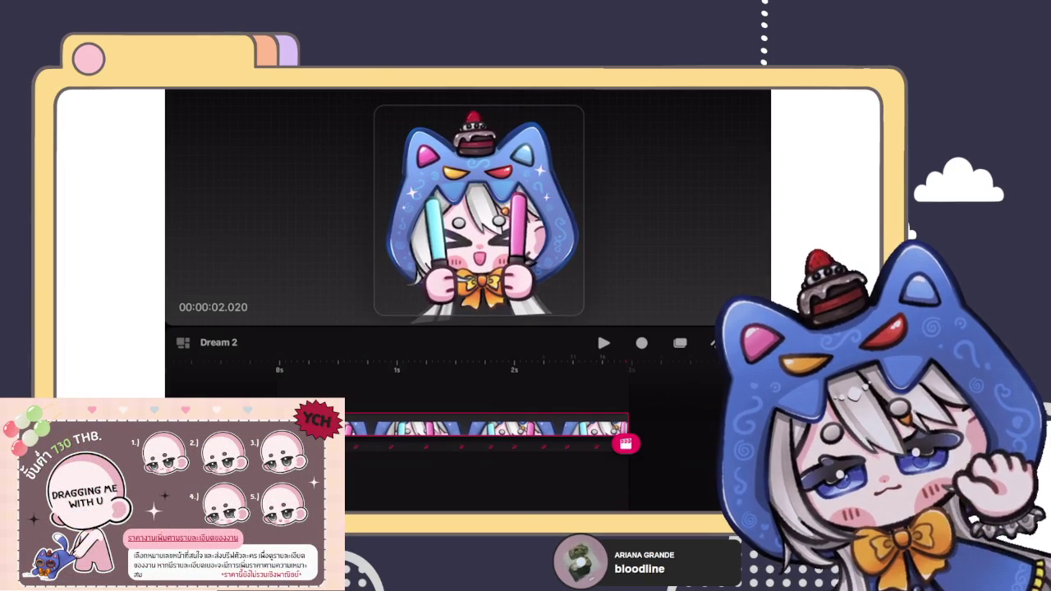
pyautogui.click(479, 209)
pyautogui.moveTo(586, 320); pyautogui.dragTo(564, 268)
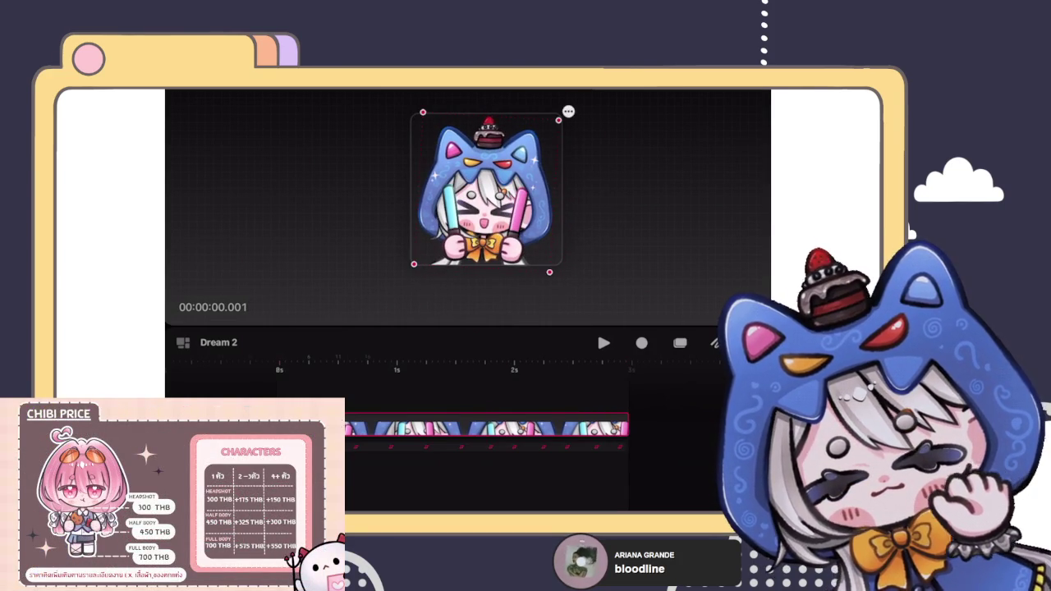
pyautogui.moveTo(549, 272); pyautogui.dragTo(555, 280)
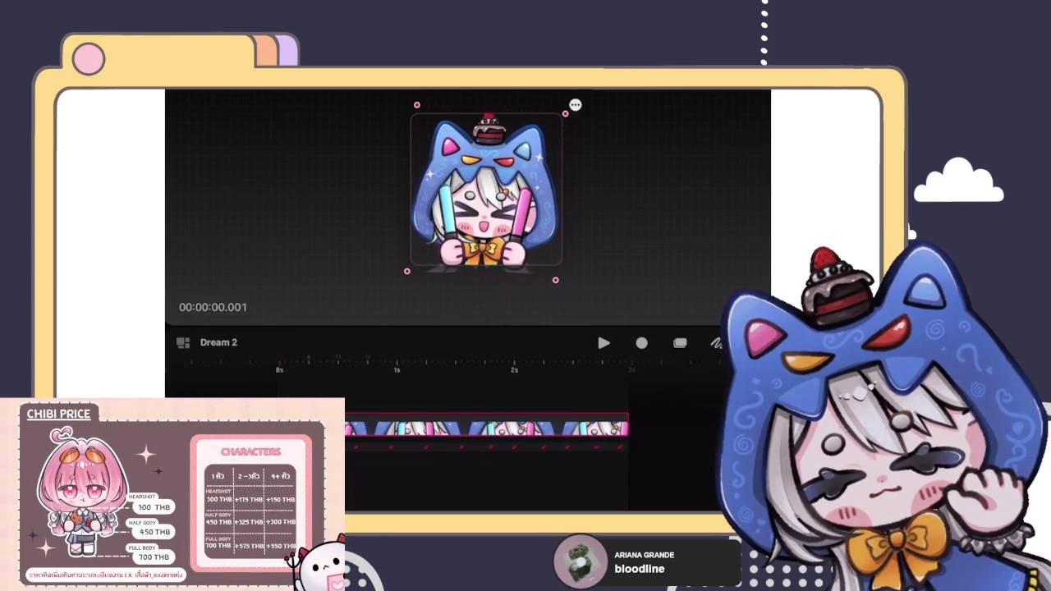
pyautogui.click(575, 104)
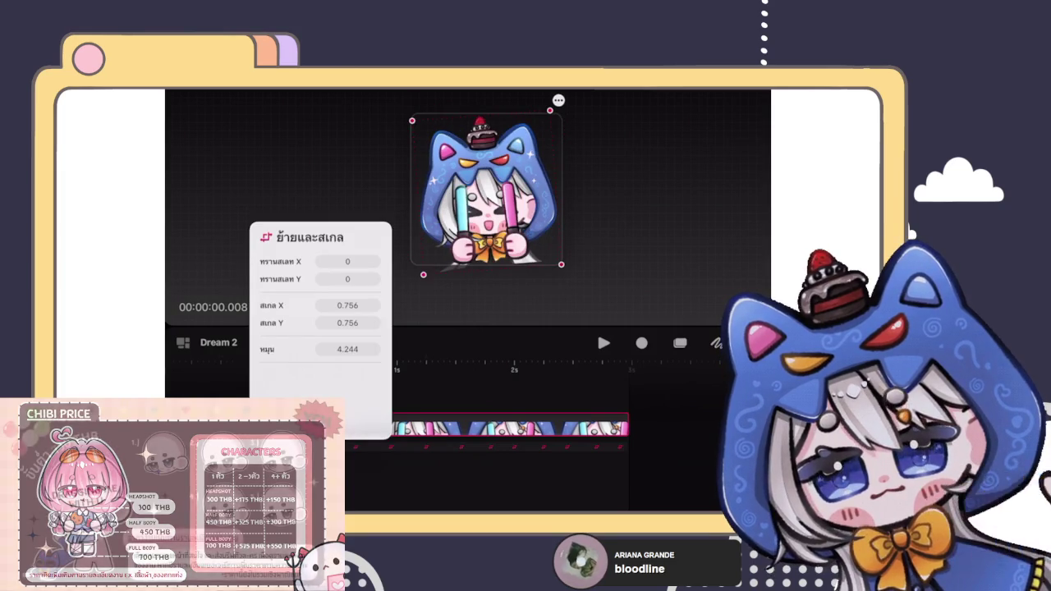
pyautogui.press('Escape')
# Play the animation back, stop it, then bring up Dream 2's Share export options.
pyautogui.click(486, 189)
pyautogui.click(603, 342)
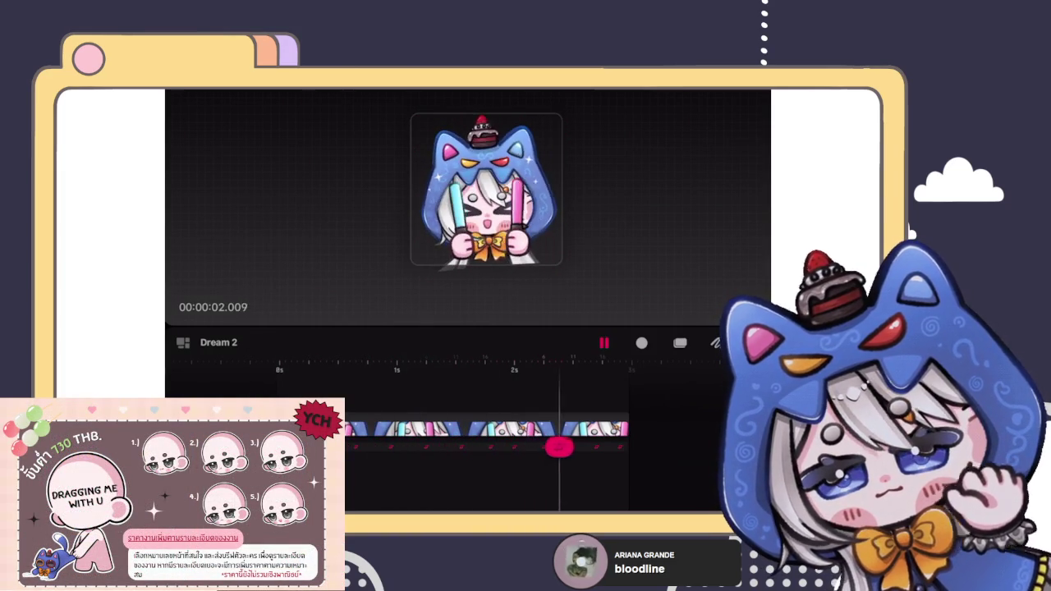
pyautogui.press('space')
pyautogui.click(218, 342)
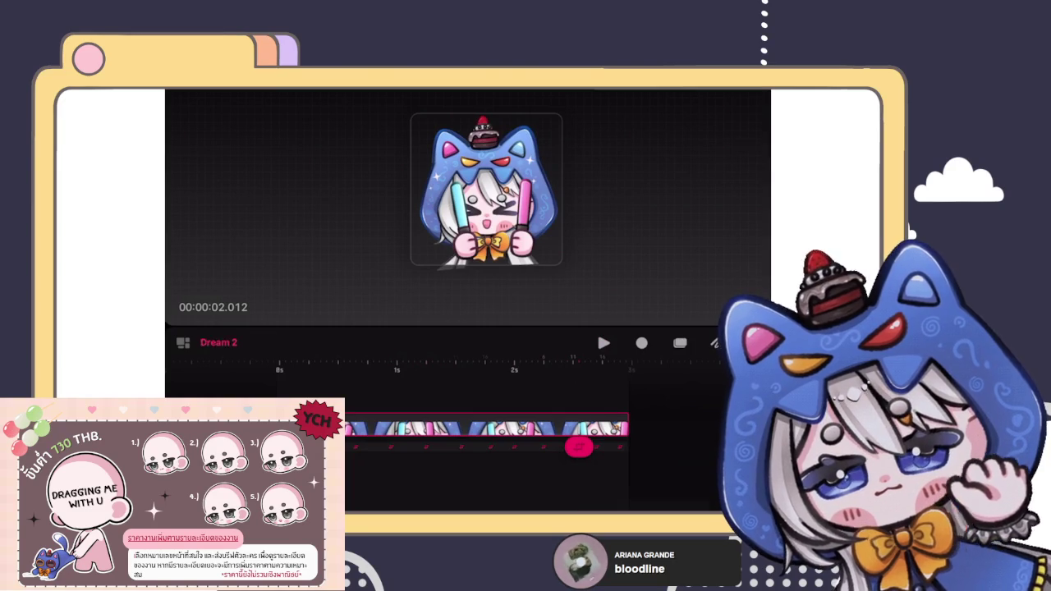
pyautogui.click(242, 388)
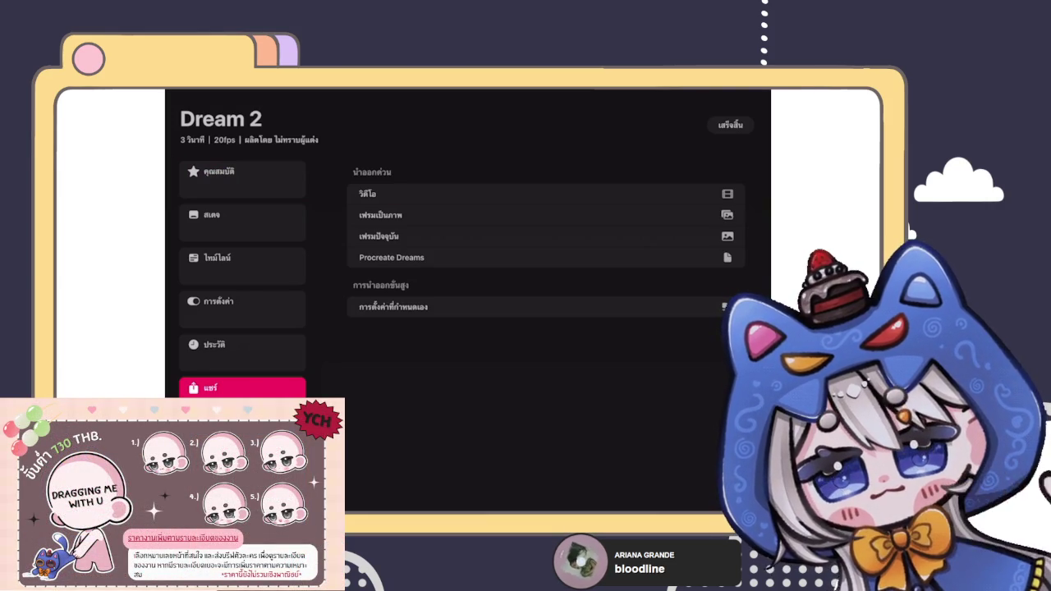
# Export Dream 2 to Files, saving it into EmoteMv with an orange tag.
pyautogui.click(367, 194)
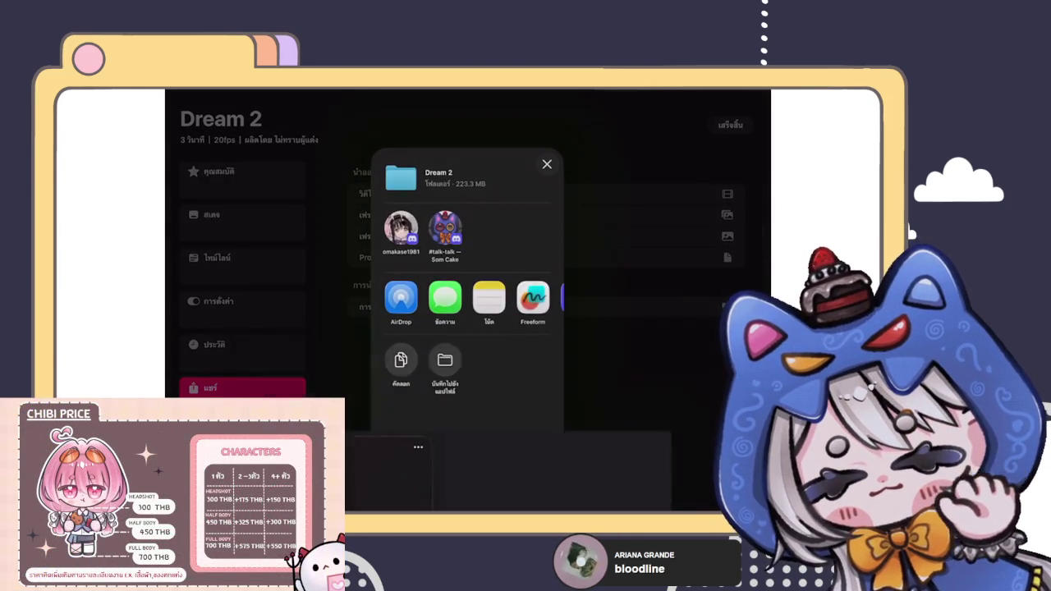
pyautogui.click(444, 360)
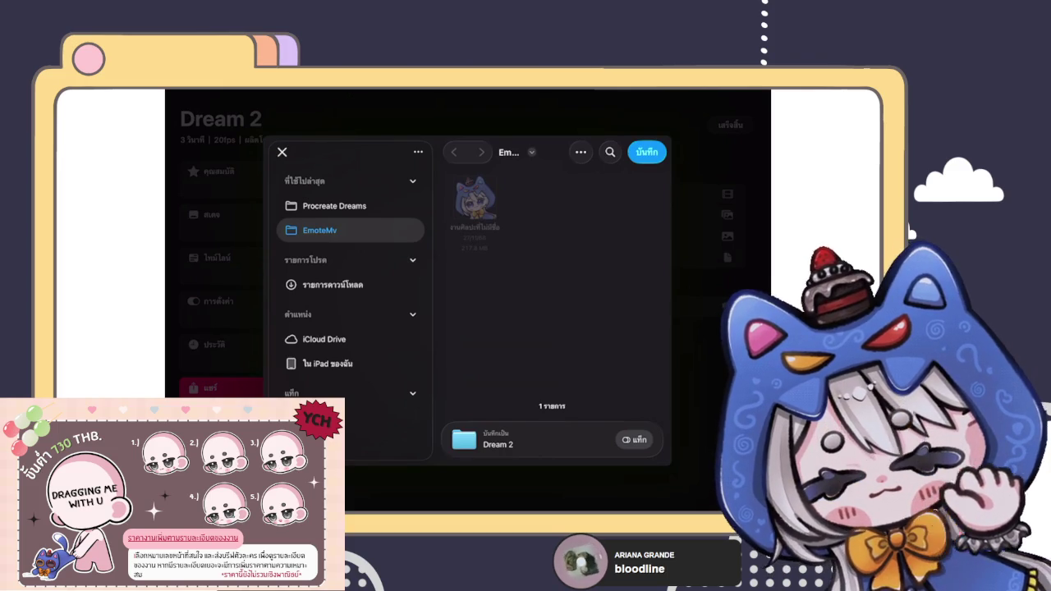
pyautogui.click(633, 440)
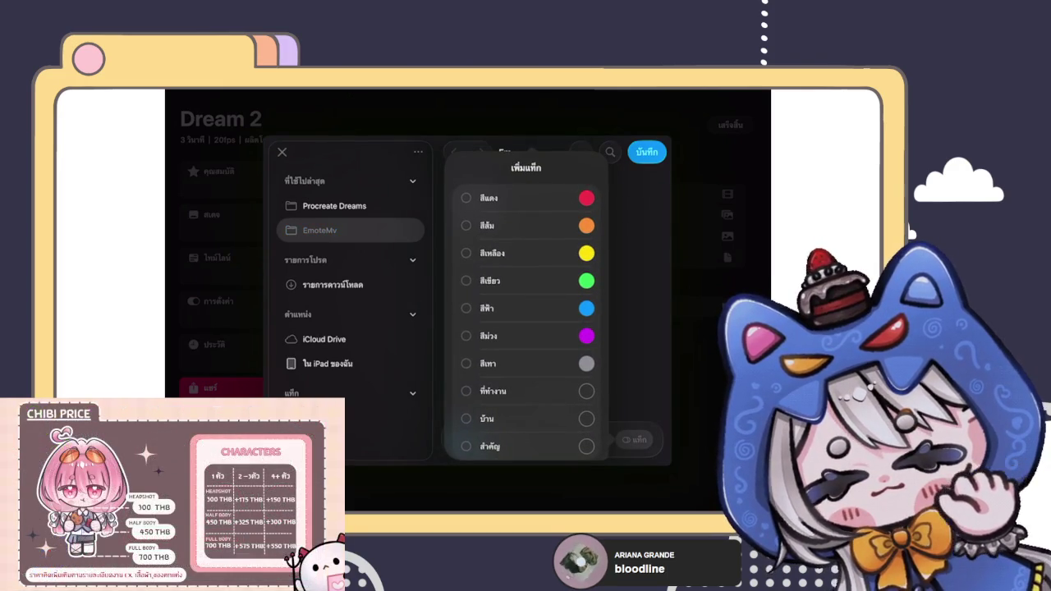
pyautogui.click(466, 225)
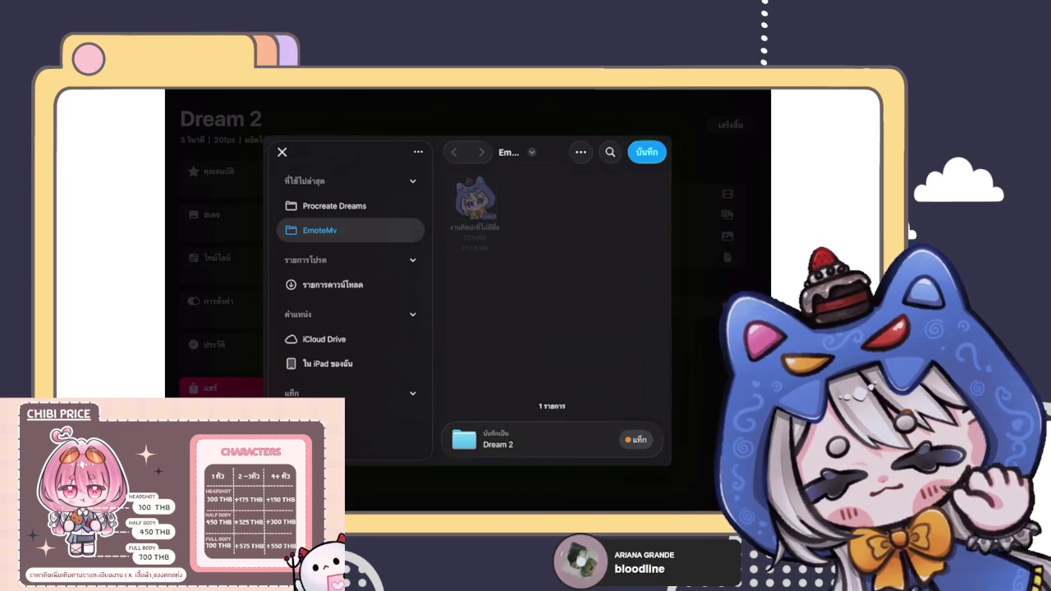
pyautogui.click(647, 152)
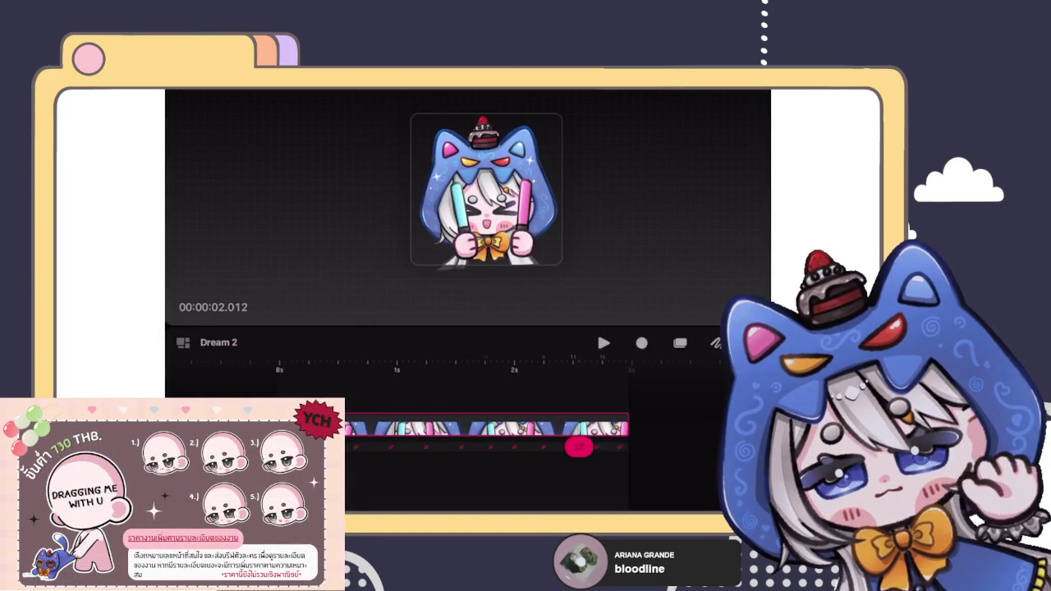
# Switch over to Procreate and return to its gallery.
pyautogui.moveTo(468, 505); pyautogui.dragTo(468, 312)
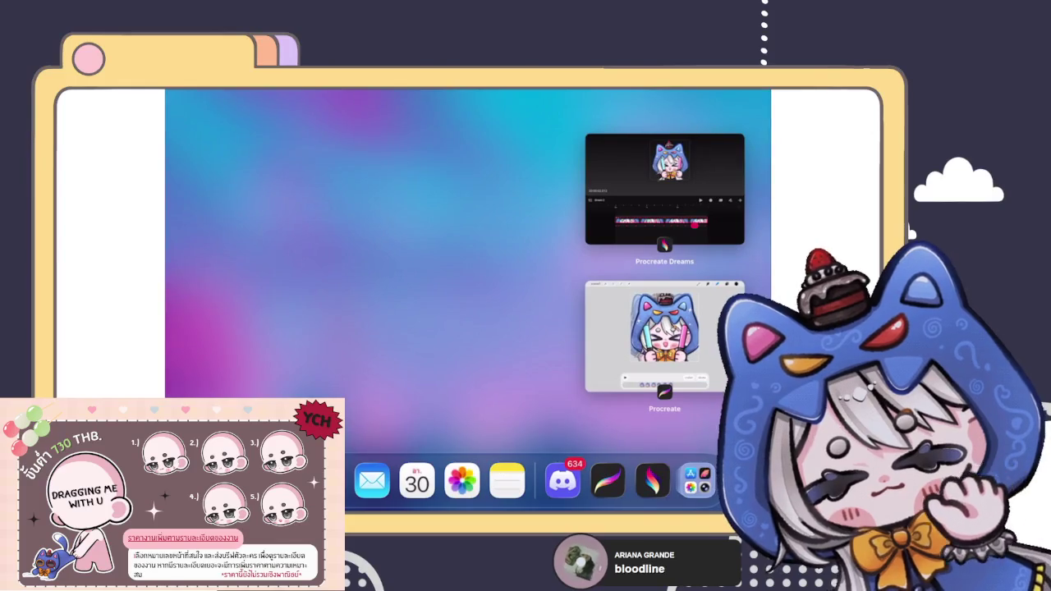
pyautogui.click(664, 337)
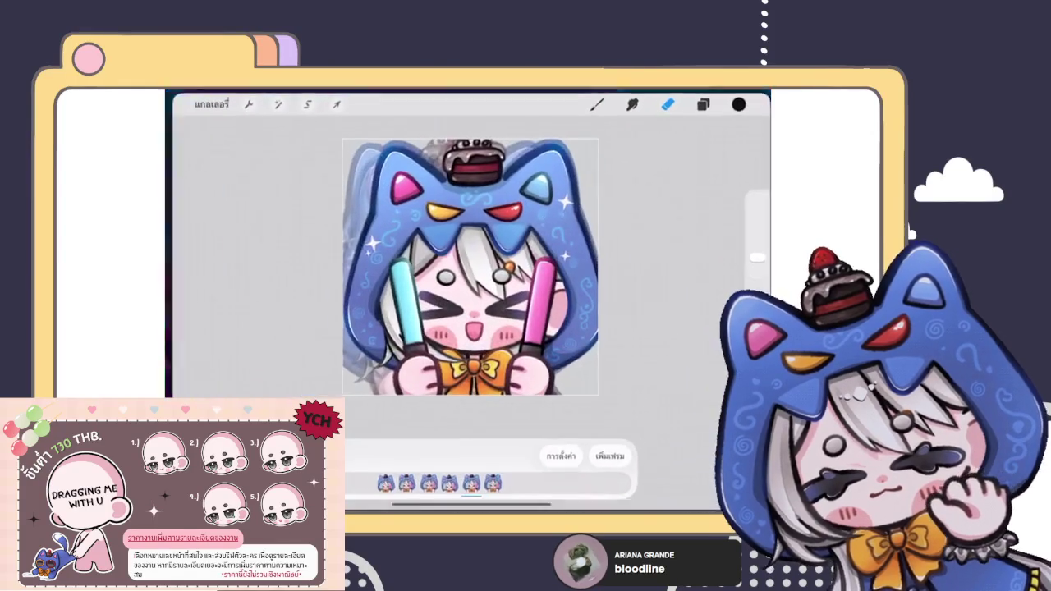
pyautogui.click(202, 100)
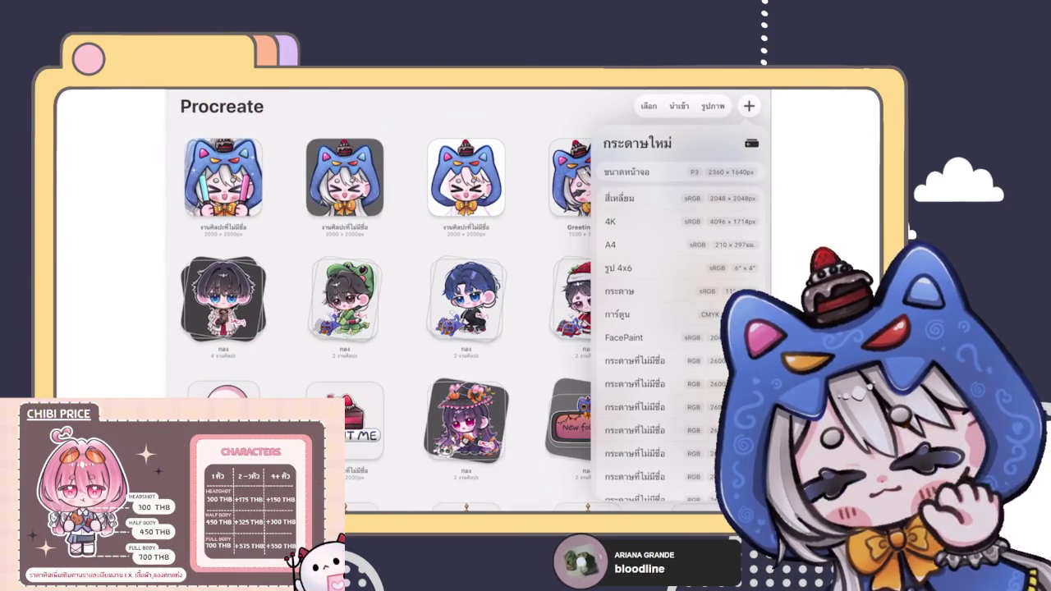
pyautogui.click(751, 140)
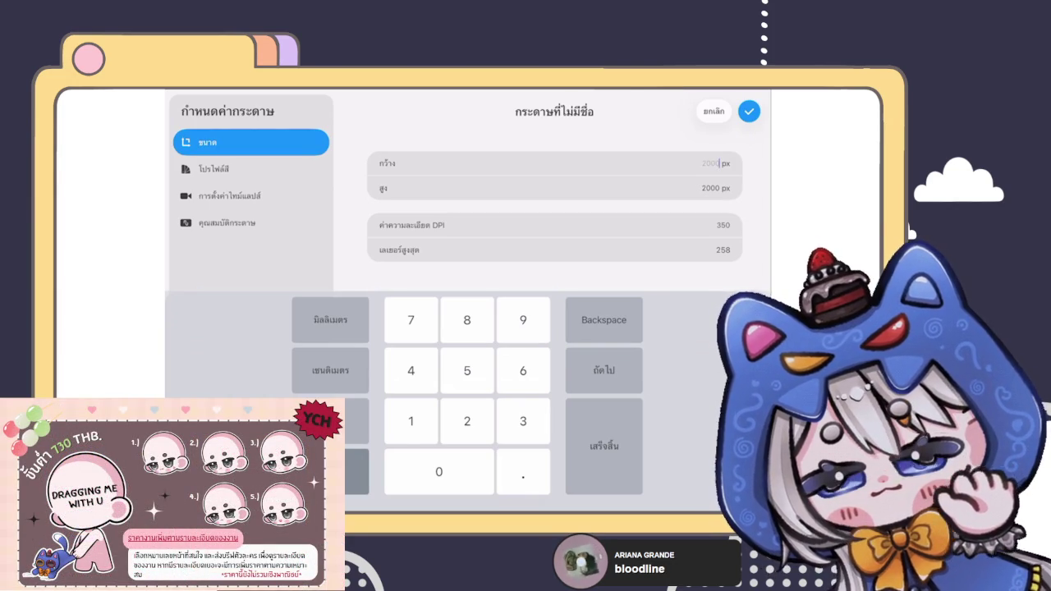
pyautogui.click(714, 111)
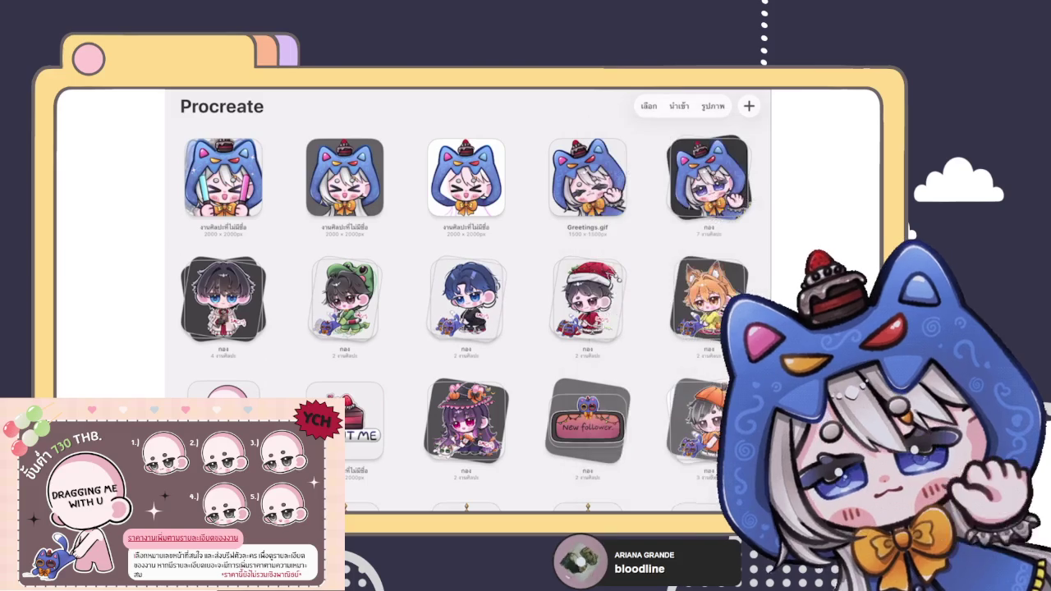
# Create a new custom canvas of 1500 × 1500 px.
pyautogui.click(748, 106)
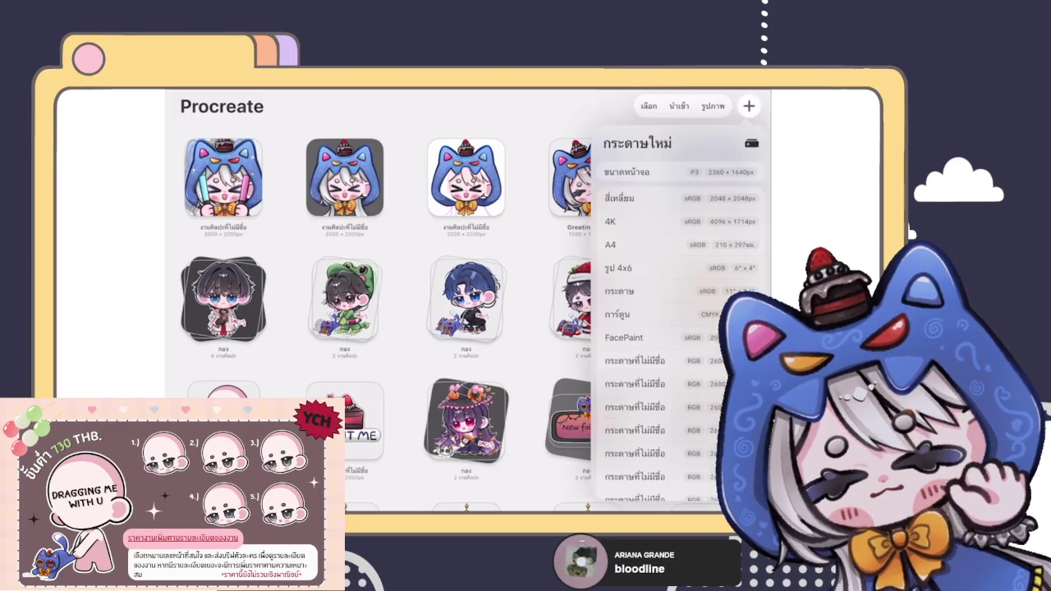
pyautogui.click(746, 141)
pyautogui.write('1500')
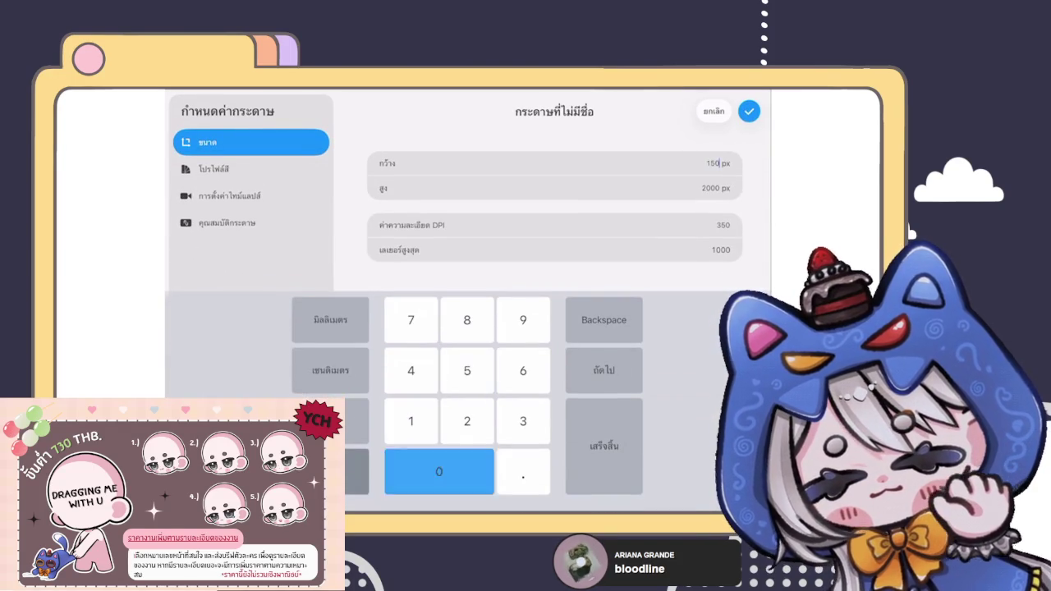
pyautogui.click(719, 188)
pyautogui.write('15000')
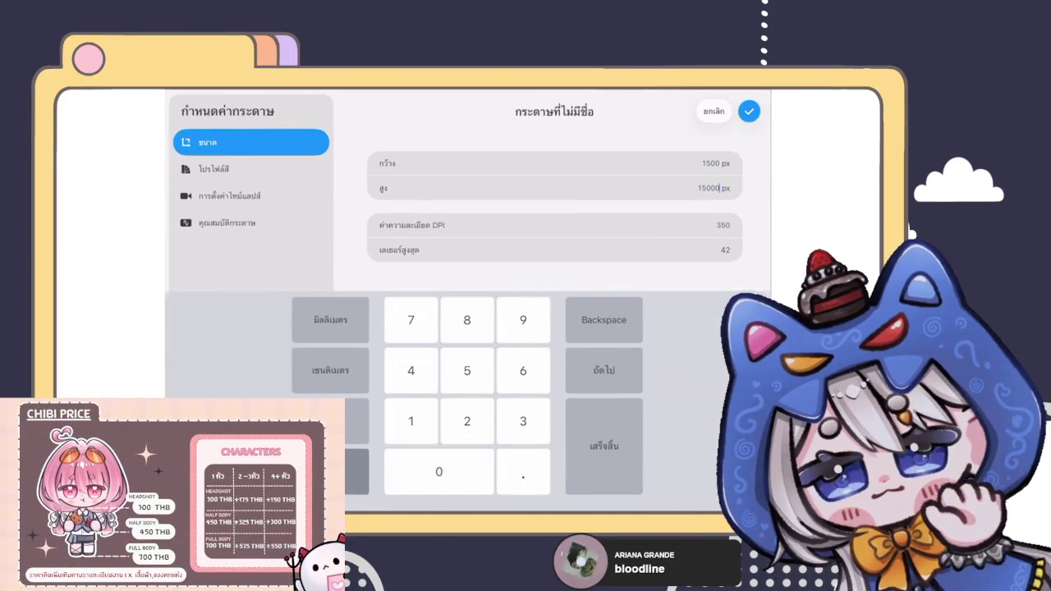
pyautogui.press('BackSpace')
pyautogui.press('BackSpace')
pyautogui.click(748, 111)
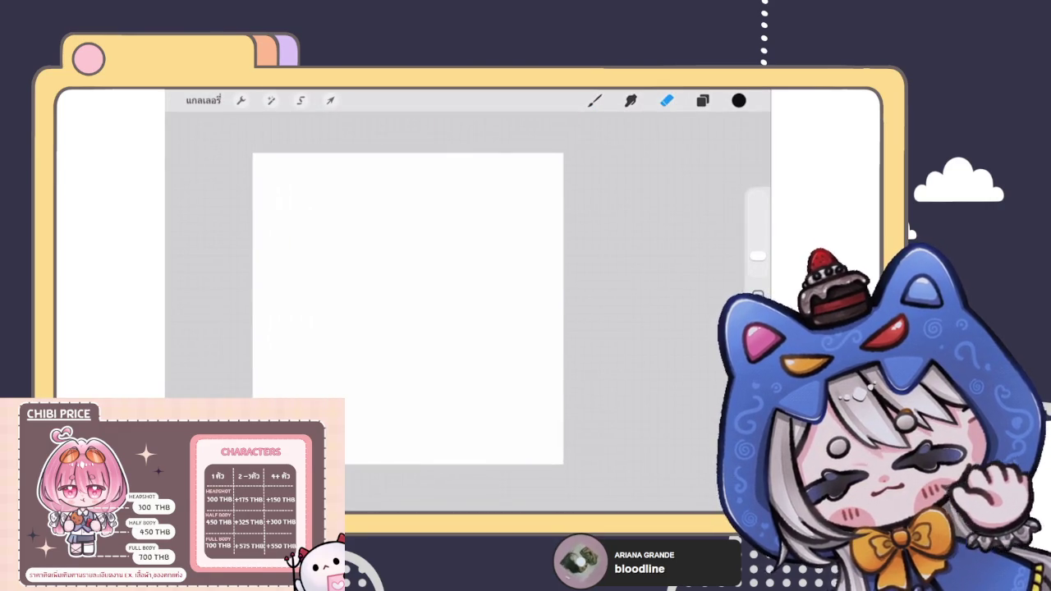
# Select the brush tool, then bring up the app switcher.
pyautogui.click(594, 100)
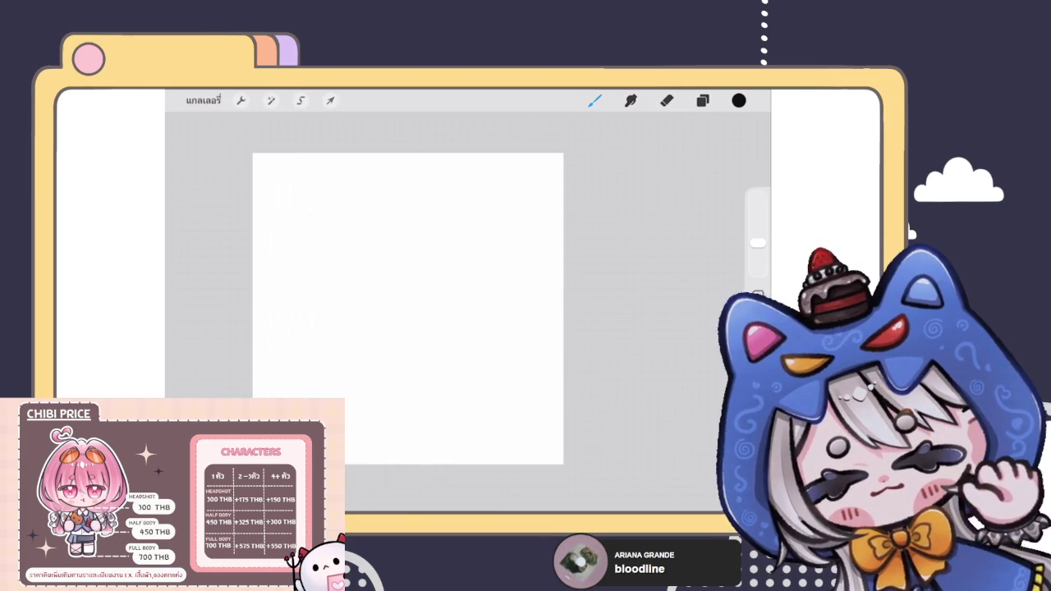
pyautogui.scroll(2, 424, 296)
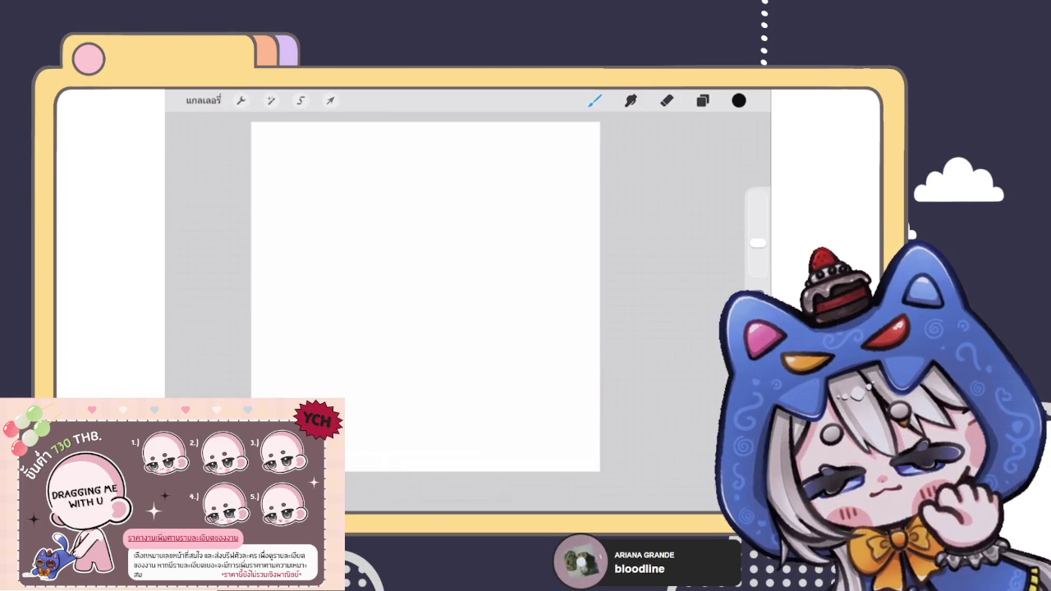
pyautogui.moveTo(467, 500); pyautogui.dragTo(467, 329)
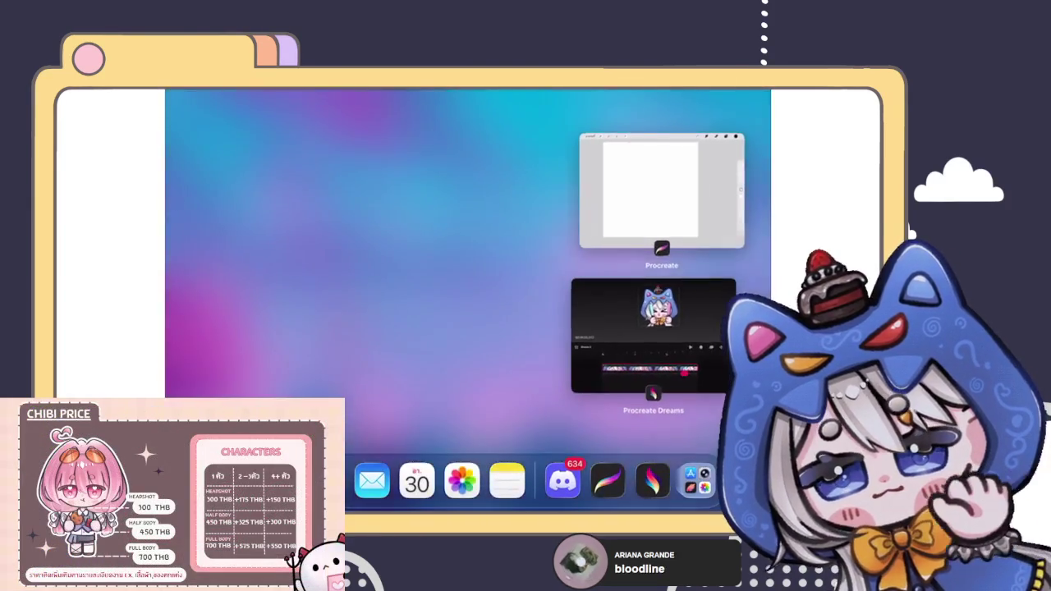
# Return to the blank Procreate canvas and bring Files up over it.
pyautogui.click(664, 189)
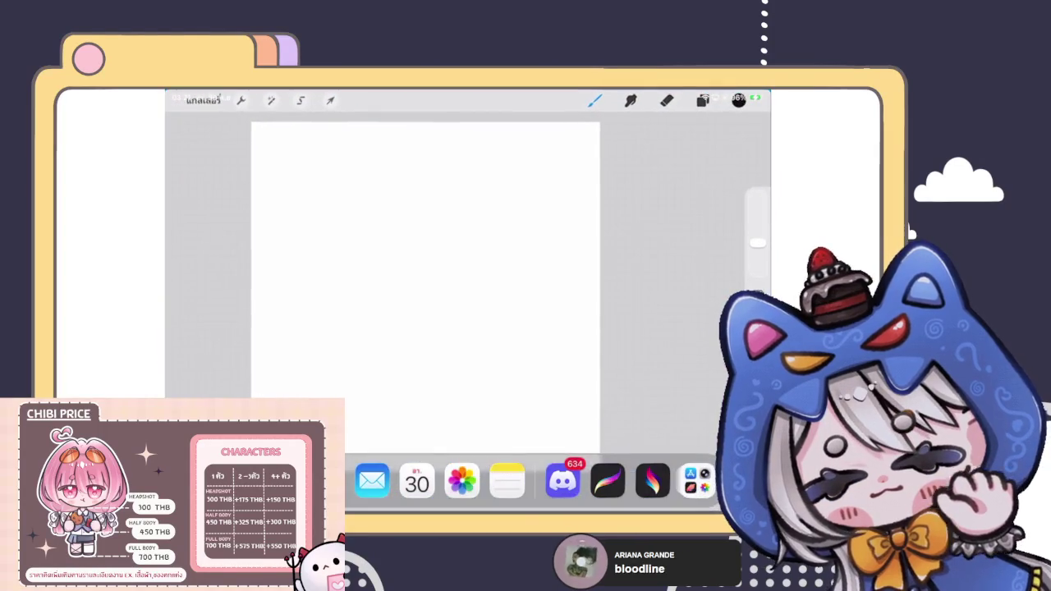
pyautogui.moveTo(467, 501); pyautogui.dragTo(468, 328)
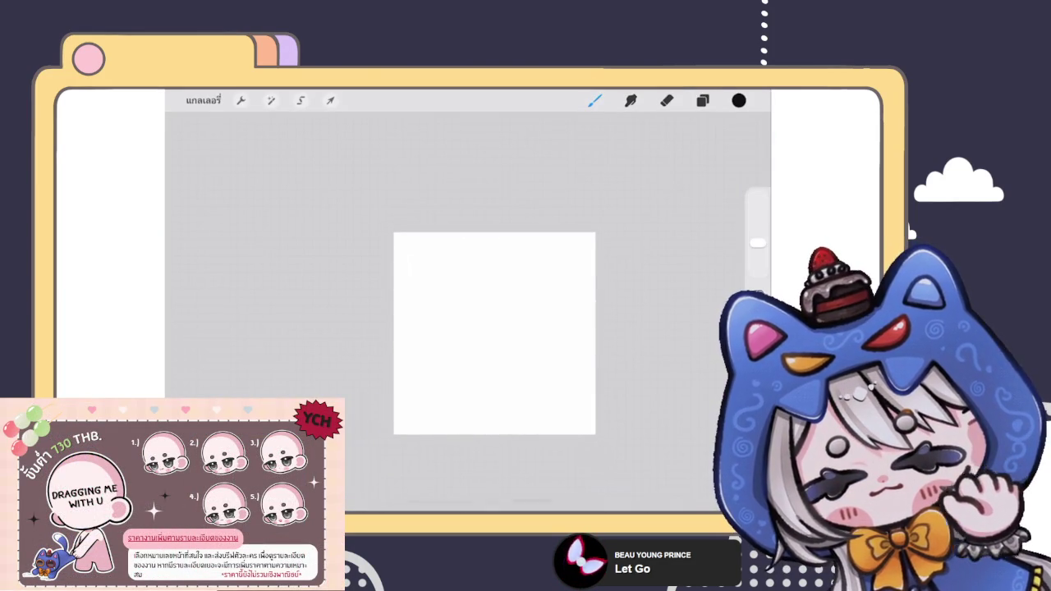
pyautogui.moveTo(466, 507); pyautogui.dragTo(466, 443)
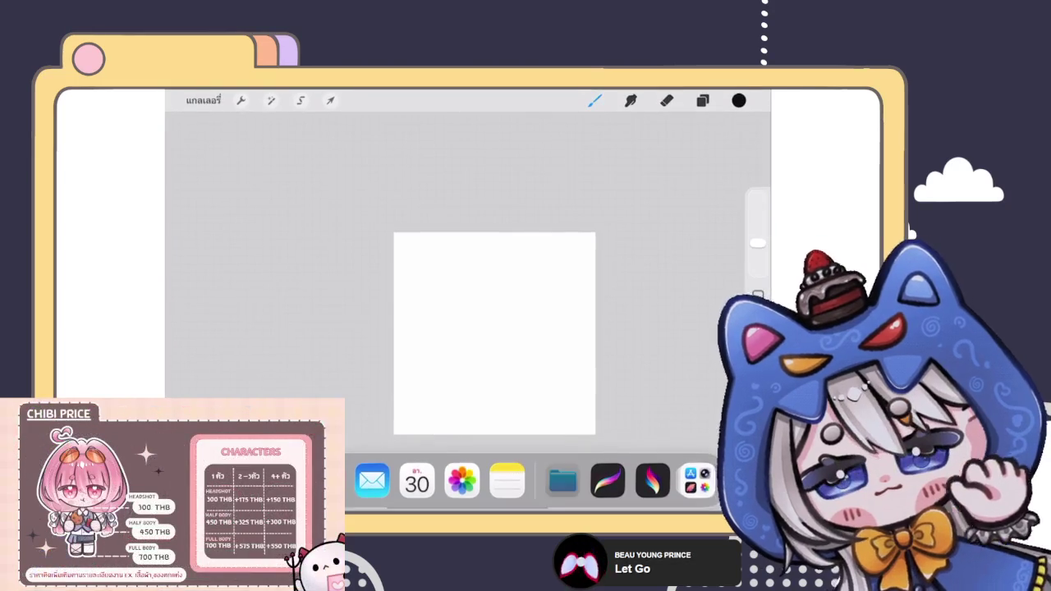
# Drag the 118 exported Dream 2 frames from Files onto the Procreate canvas.
pyautogui.moveTo(564, 469); pyautogui.dragTo(468, 295)
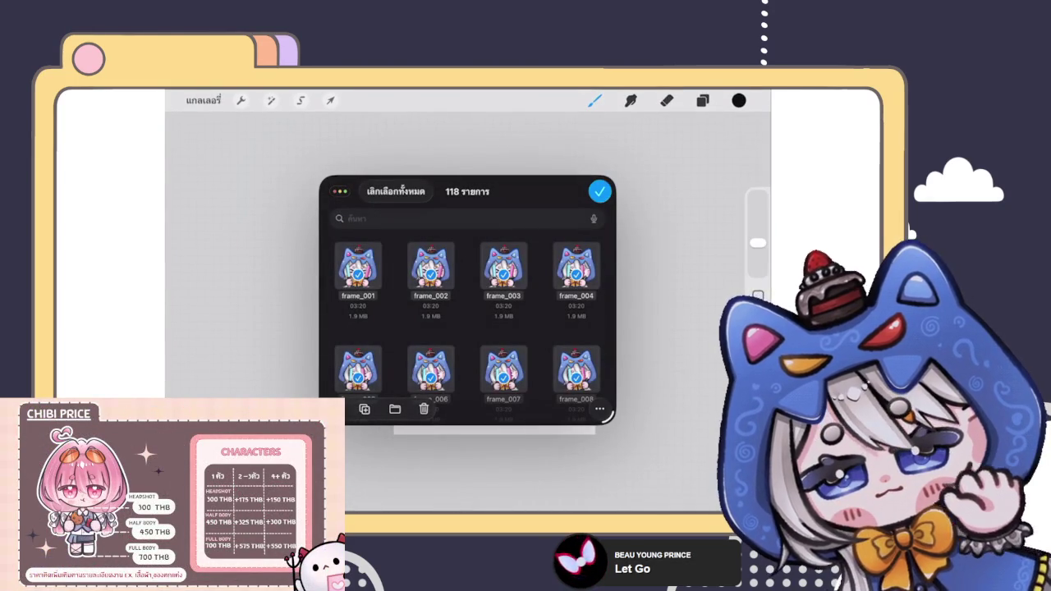
pyautogui.moveTo(339, 191); pyautogui.dragTo(184, 131)
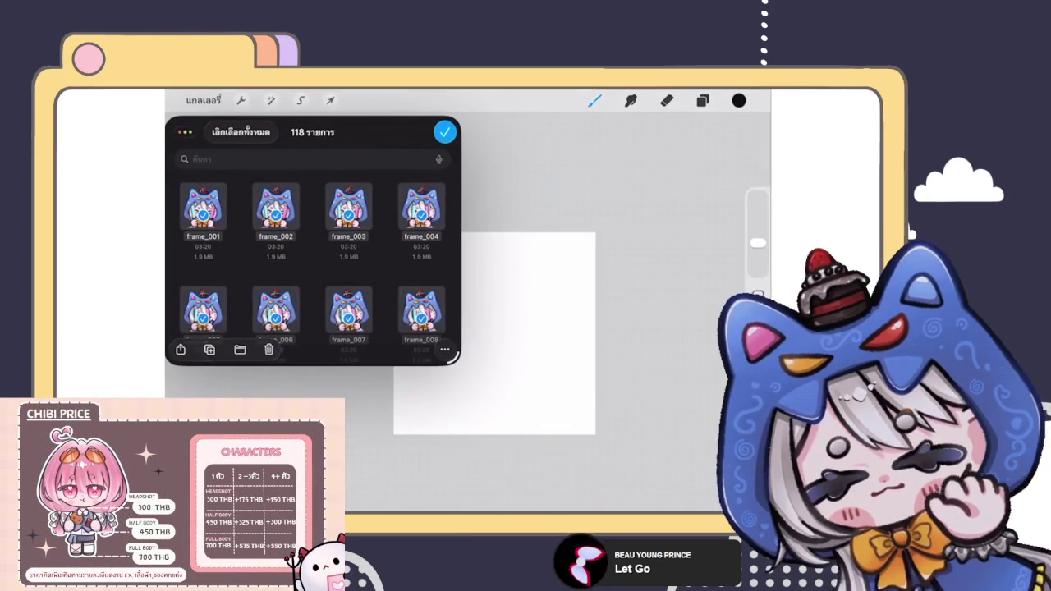
pyautogui.moveTo(348, 210); pyautogui.dragTo(558, 358)
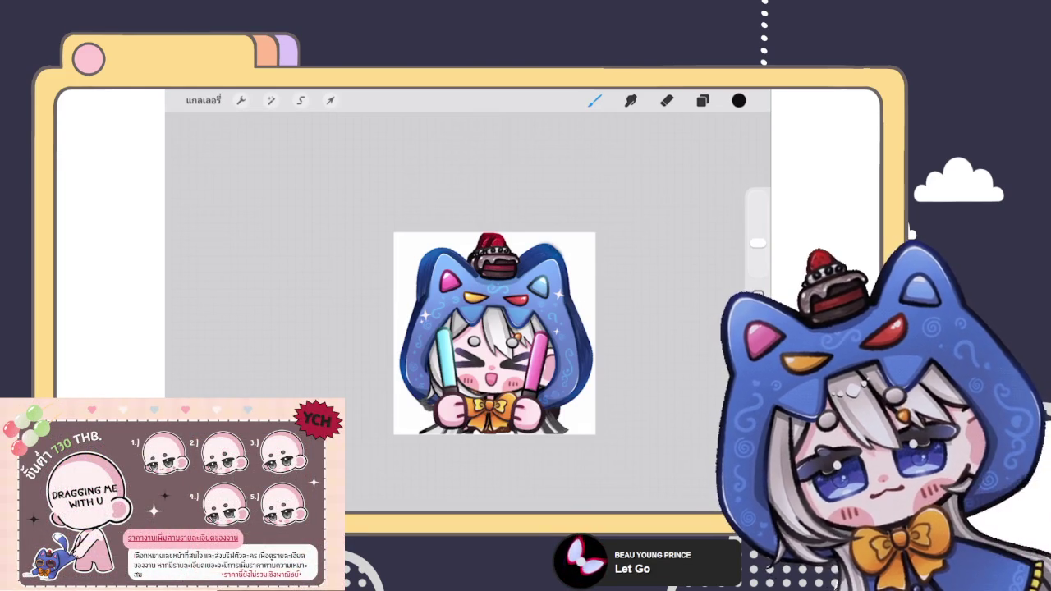
# Turn on Animation Assist in the canvas options and show the layer list.
pyautogui.click(241, 100)
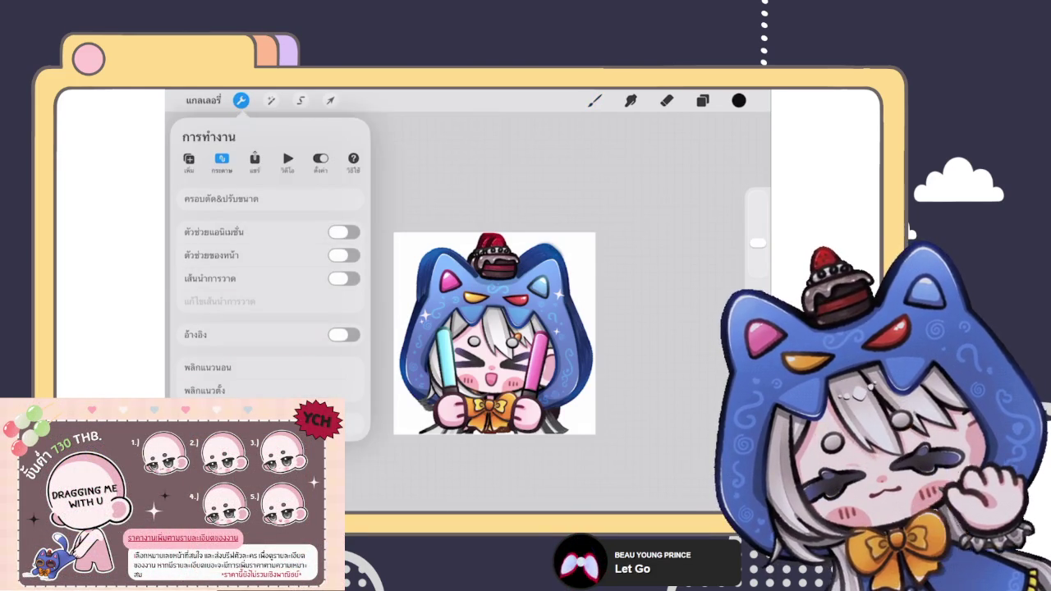
pyautogui.click(344, 233)
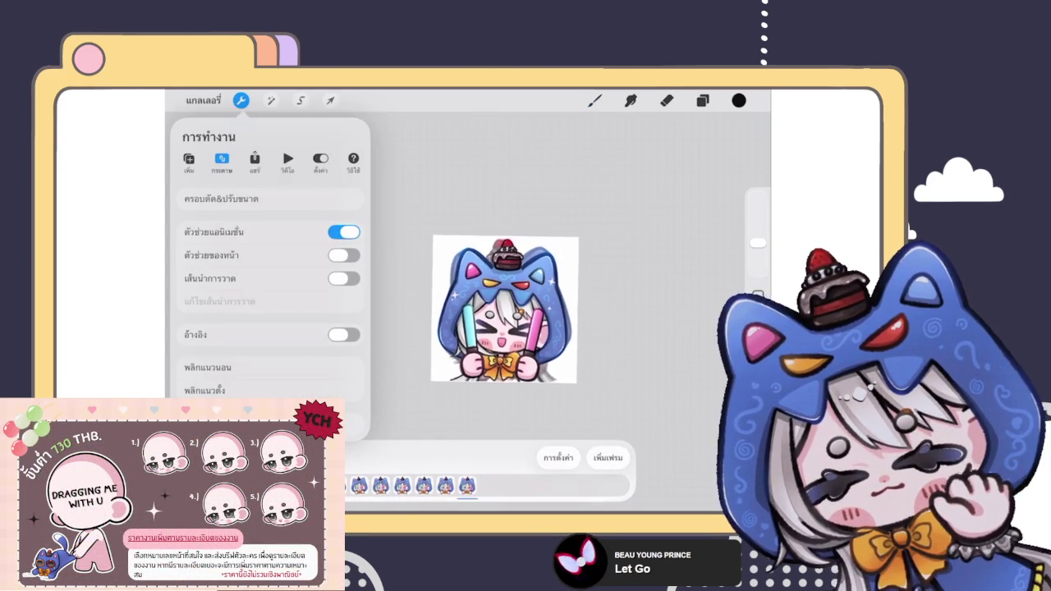
pyautogui.click(702, 100)
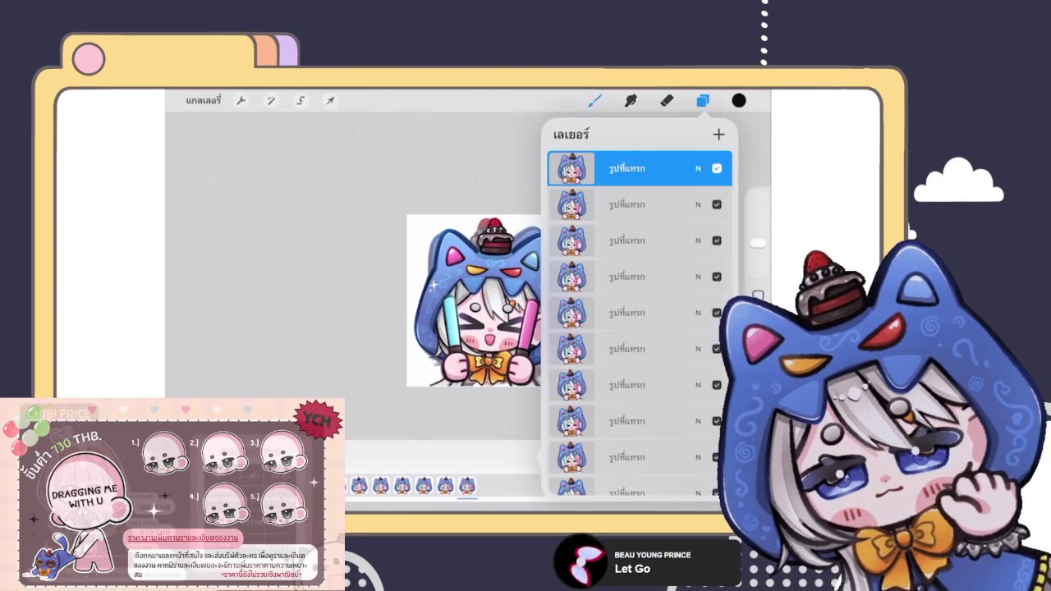
# Multi-select several frame layers, including the top three, in the Layers panel.
pyautogui.moveTo(591, 205); pyautogui.dragTo(656, 205)
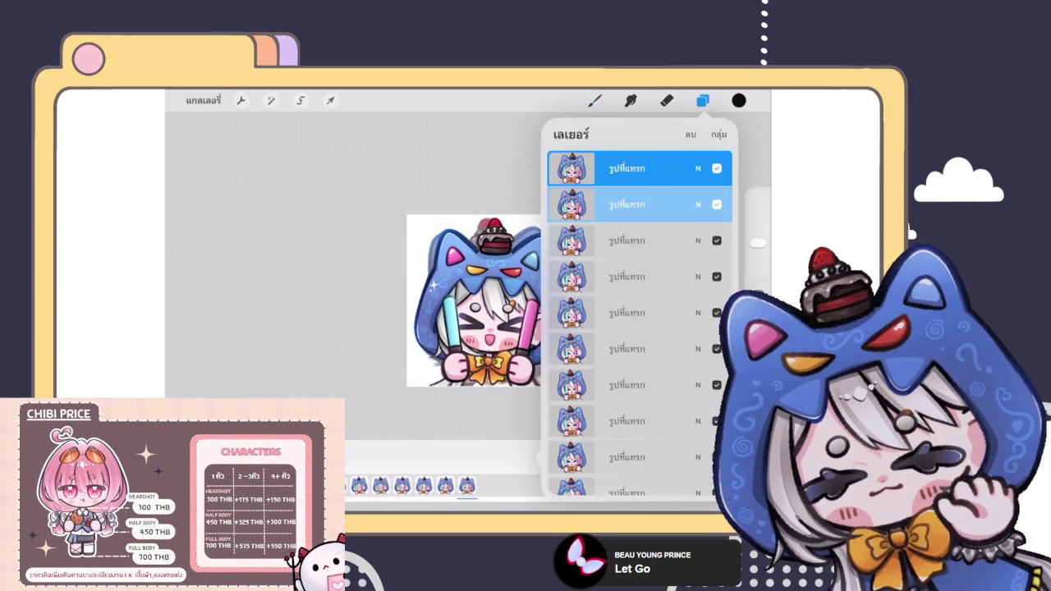
pyautogui.moveTo(591, 241); pyautogui.dragTo(656, 241)
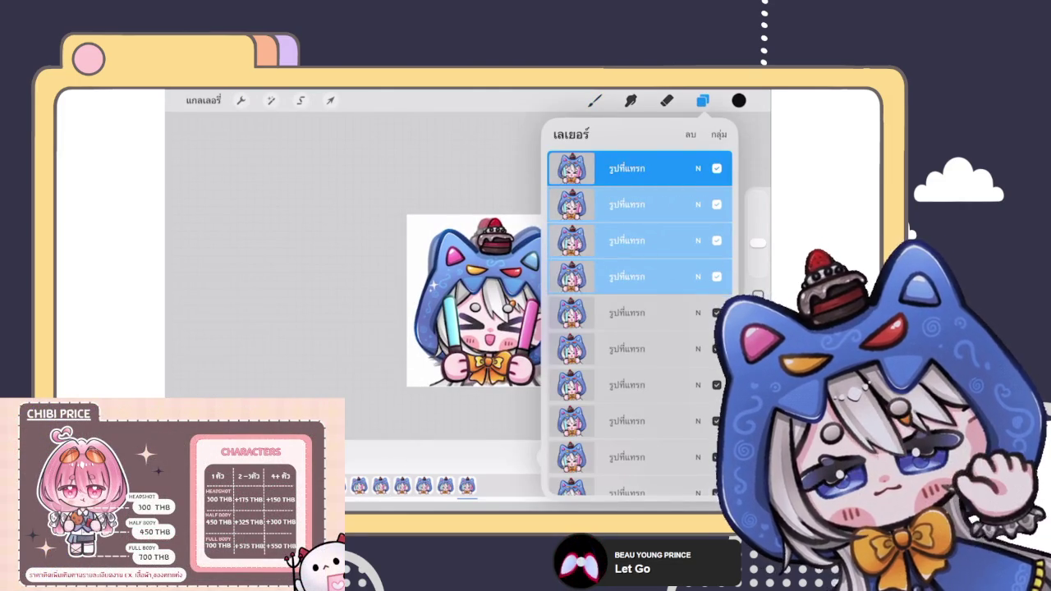
pyautogui.scroll(-1, 640, 329)
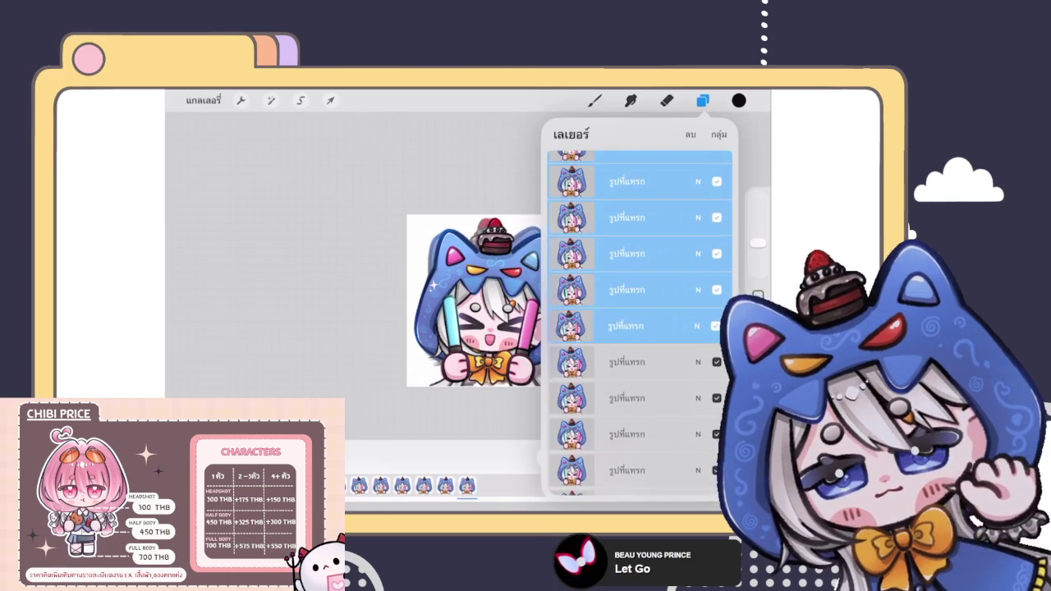
pyautogui.moveTo(591, 253); pyautogui.dragTo(657, 253)
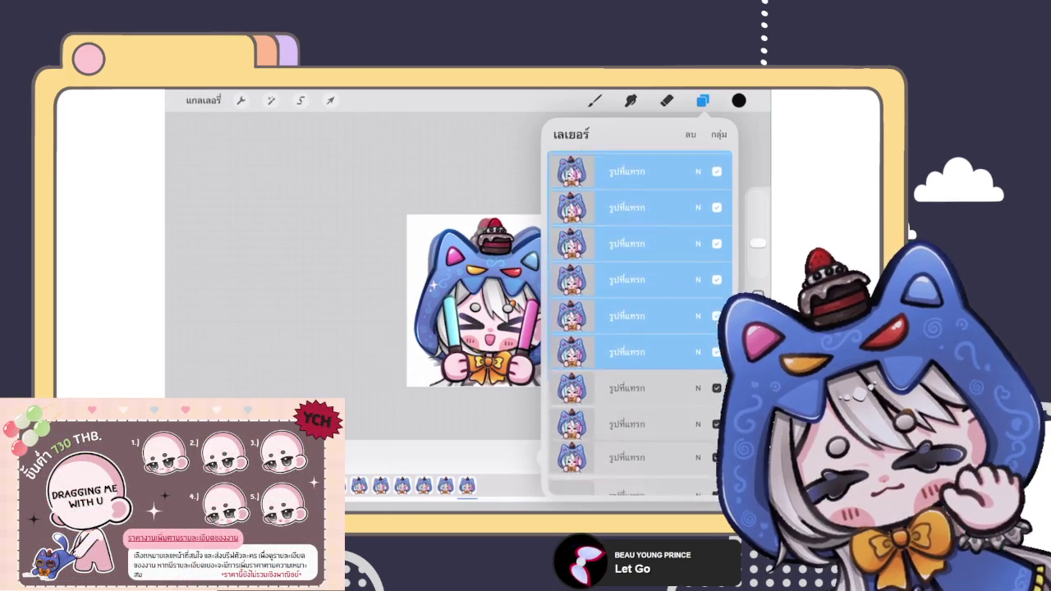
pyautogui.scroll(1, 639, 328)
pyautogui.moveTo(591, 273)
pyautogui.mouseDown()
pyautogui.moveTo(657, 273)
pyautogui.moveTo(647, 267)
pyautogui.mouseUp()
pyautogui.scroll(-2, 639, 329)
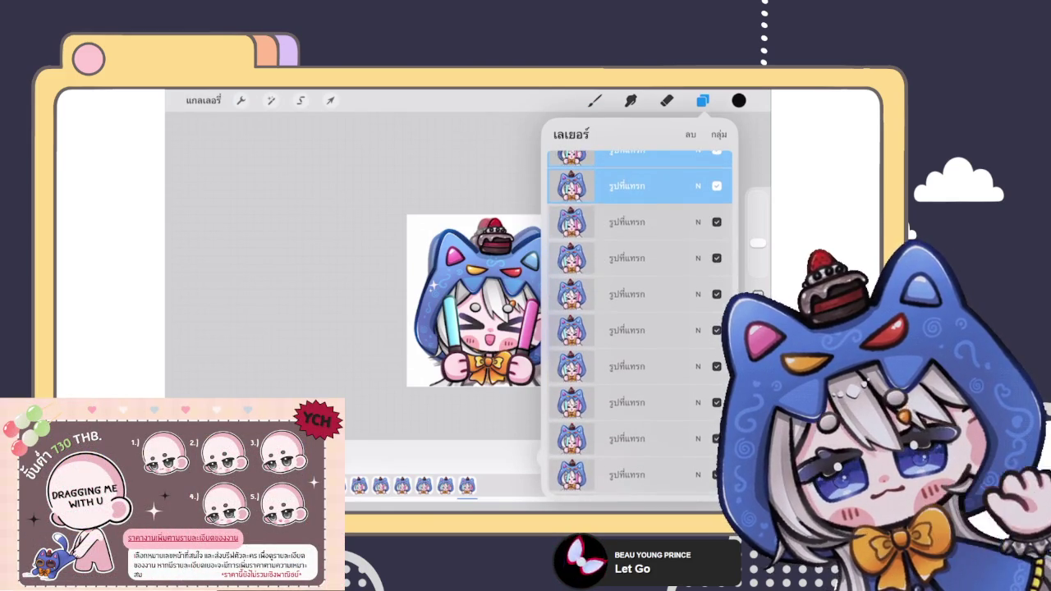
pyautogui.scroll(1, 639, 328)
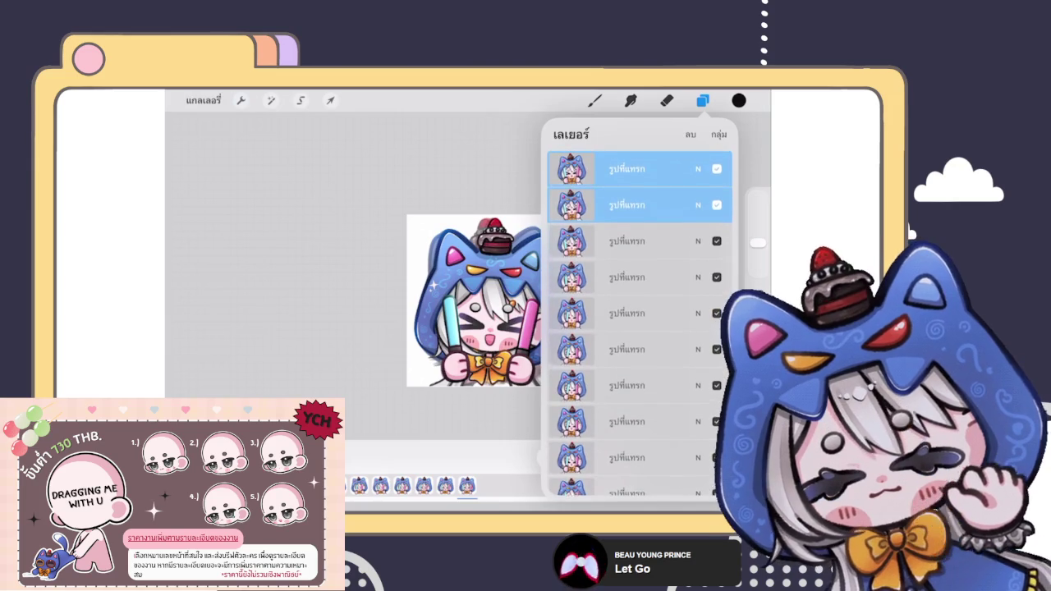
pyautogui.moveTo(641, 240); pyautogui.dragTo(641, 279)
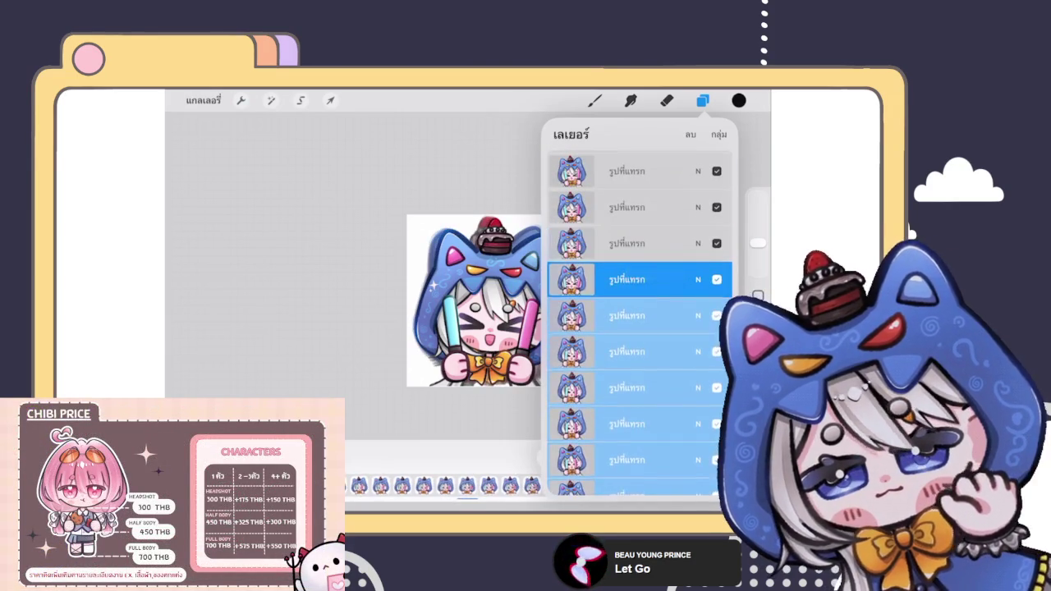
pyautogui.moveTo(608, 171); pyautogui.dragTo(673, 171)
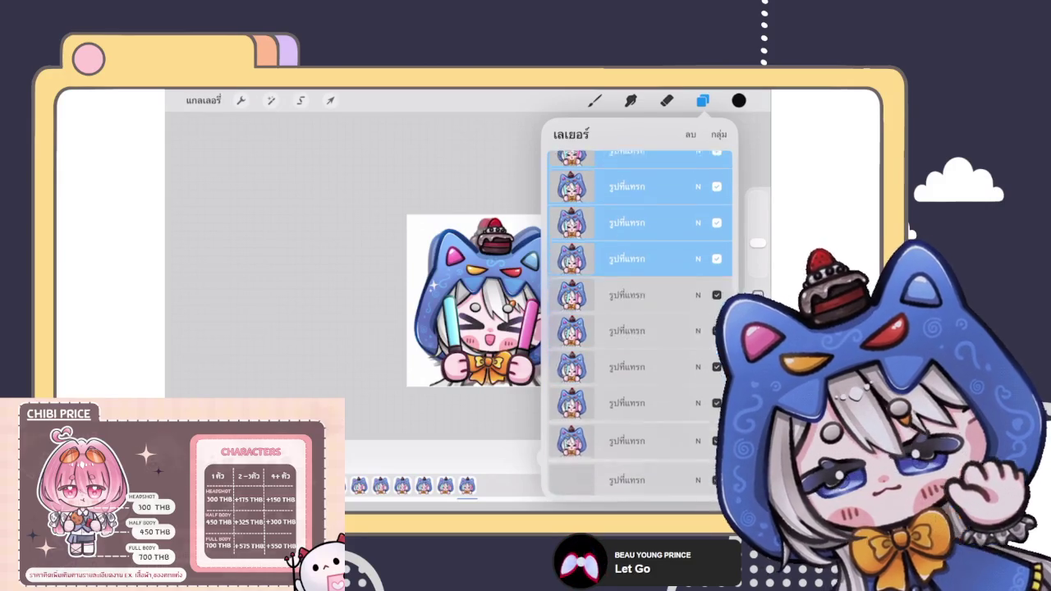
# Drag the selected frame layers to the top of the stack and reposition stray frames.
pyautogui.moveTo(641, 271); pyautogui.dragTo(649, 257)
pyautogui.moveTo(649, 294); pyautogui.dragTo(648, 198)
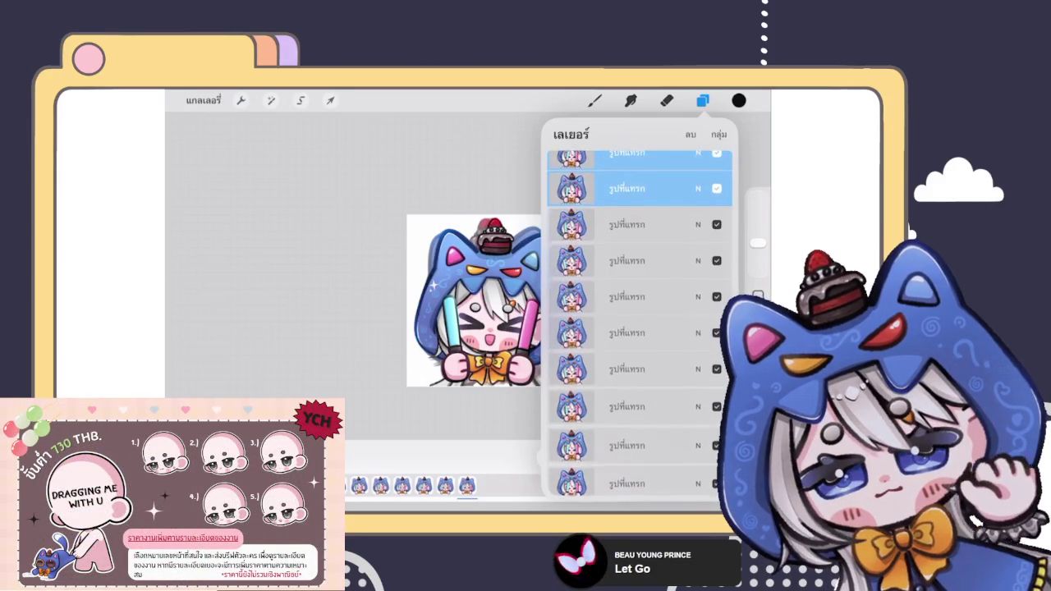
pyautogui.scroll(-3, 640, 321)
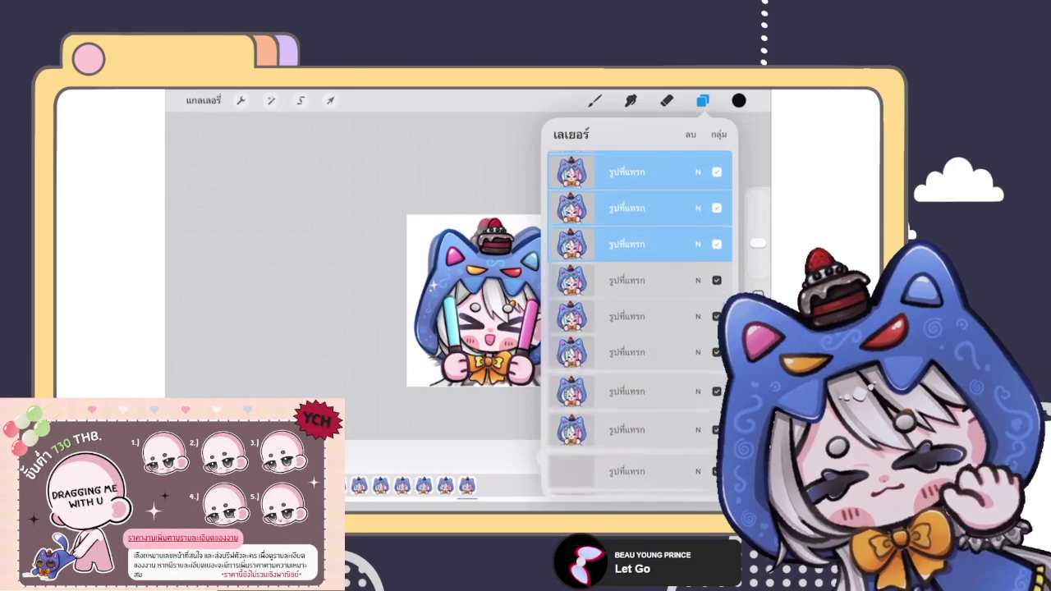
pyautogui.scroll(-3, 640, 320)
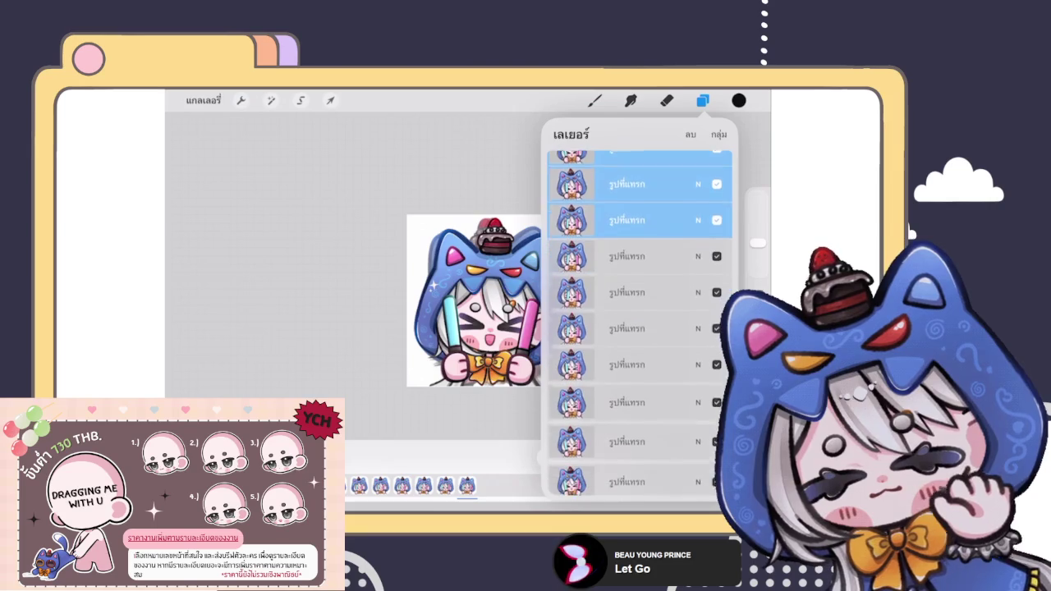
pyautogui.moveTo(649, 266); pyautogui.dragTo(649, 262)
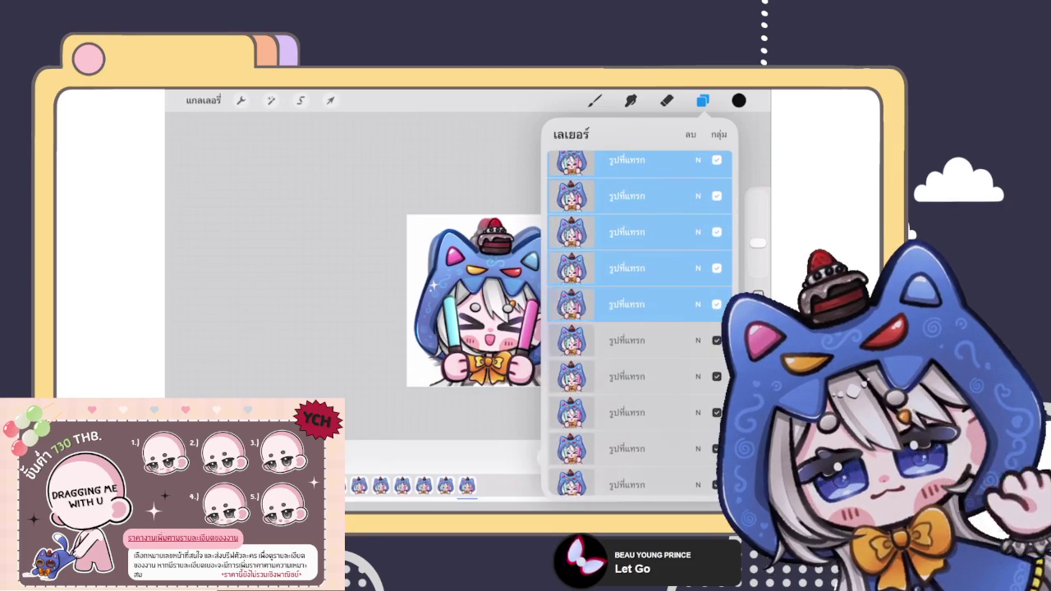
pyautogui.scroll(-2, 639, 320)
pyautogui.scroll(-3, 639, 320)
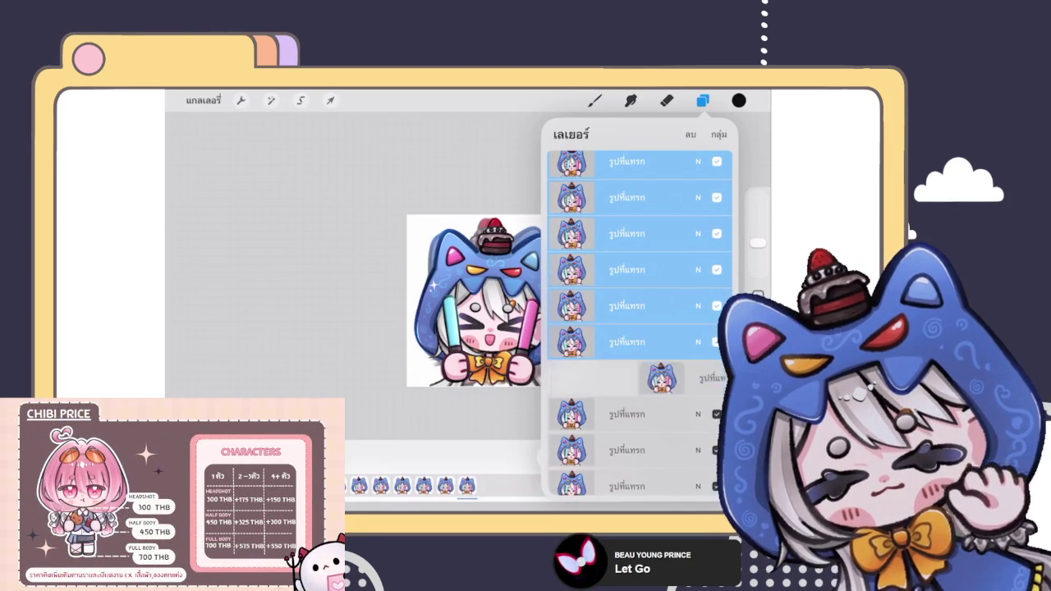
pyautogui.moveTo(649, 378); pyautogui.dragTo(648, 248)
pyautogui.scroll(-2, 639, 320)
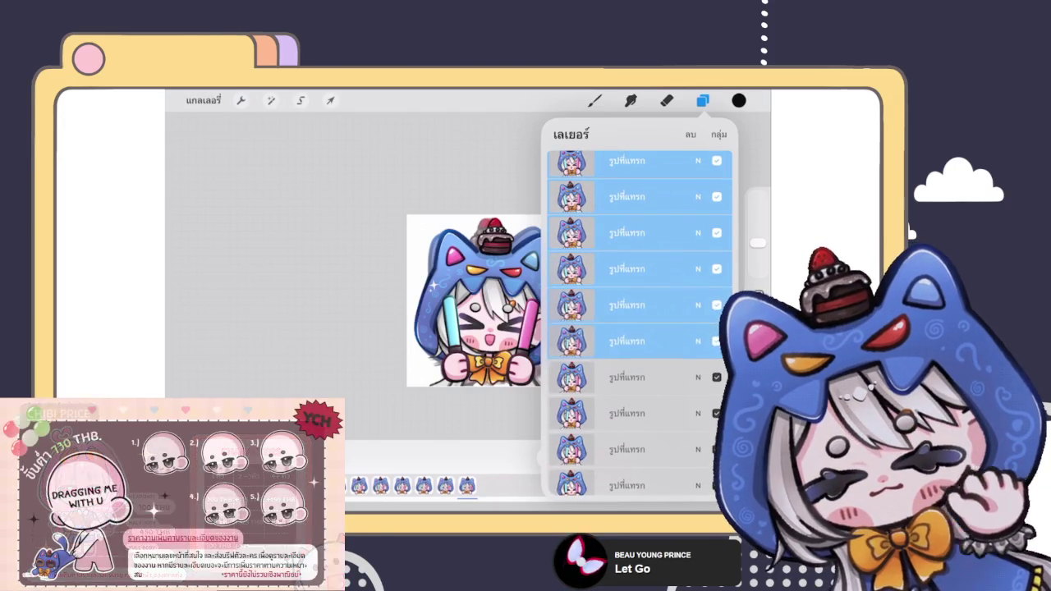
pyautogui.scroll(-2, 640, 320)
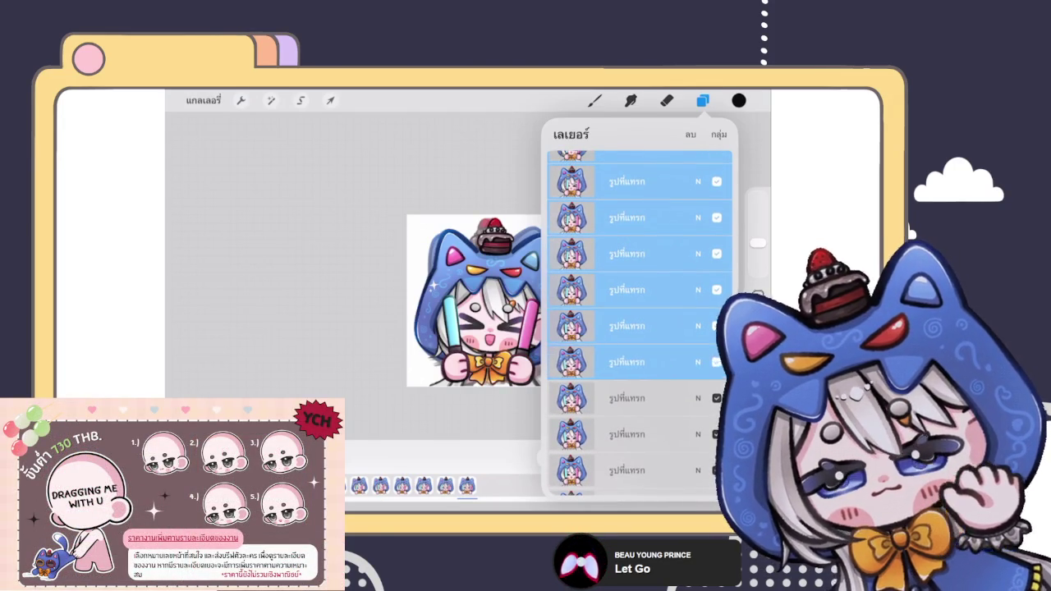
pyautogui.scroll(-3, 640, 320)
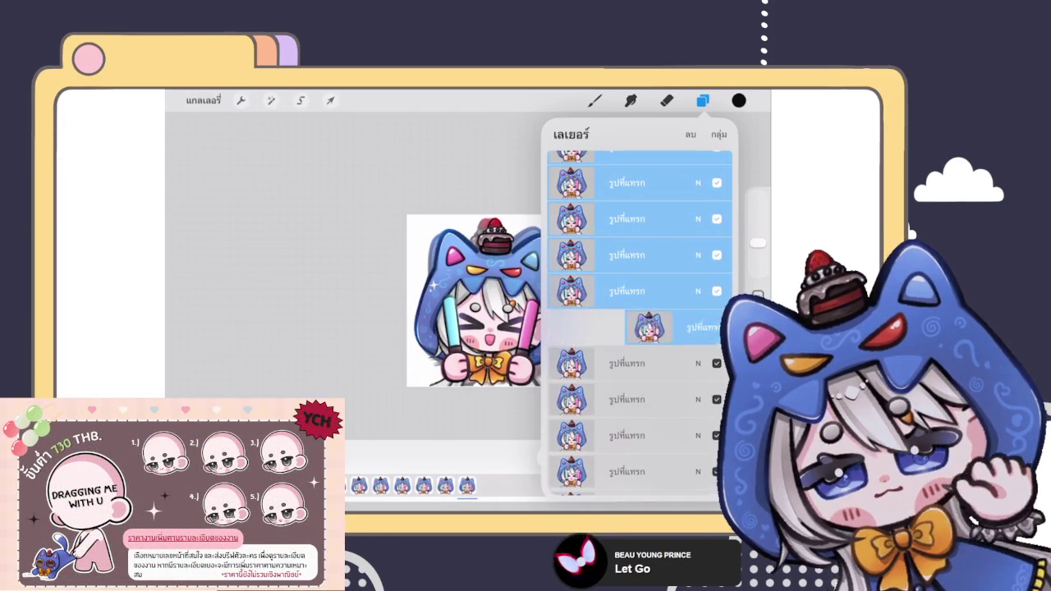
pyautogui.moveTo(624, 436); pyautogui.dragTo(665, 328)
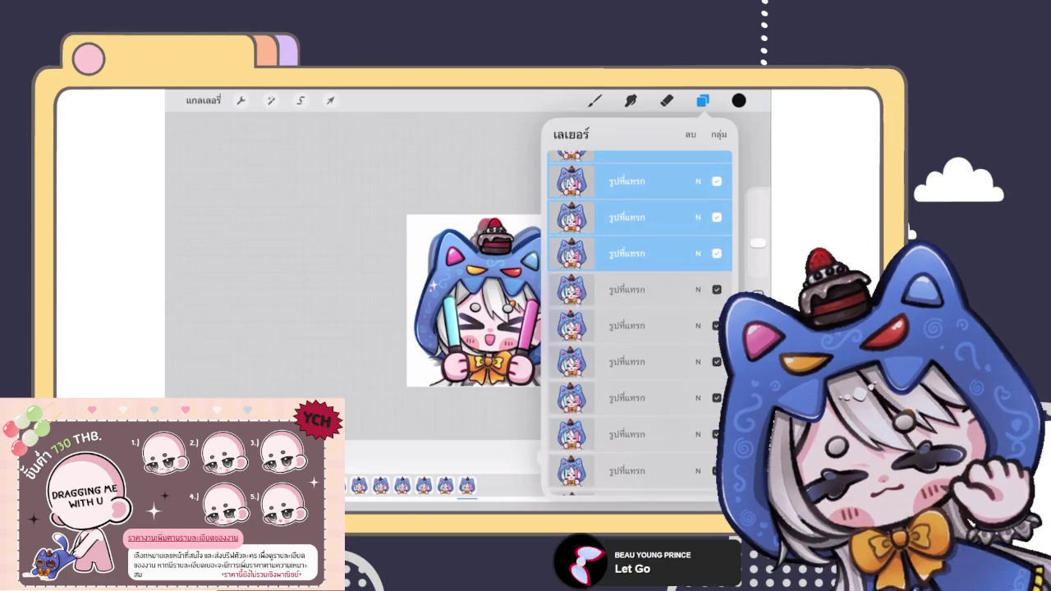
pyautogui.moveTo(624, 399); pyautogui.dragTo(641, 435)
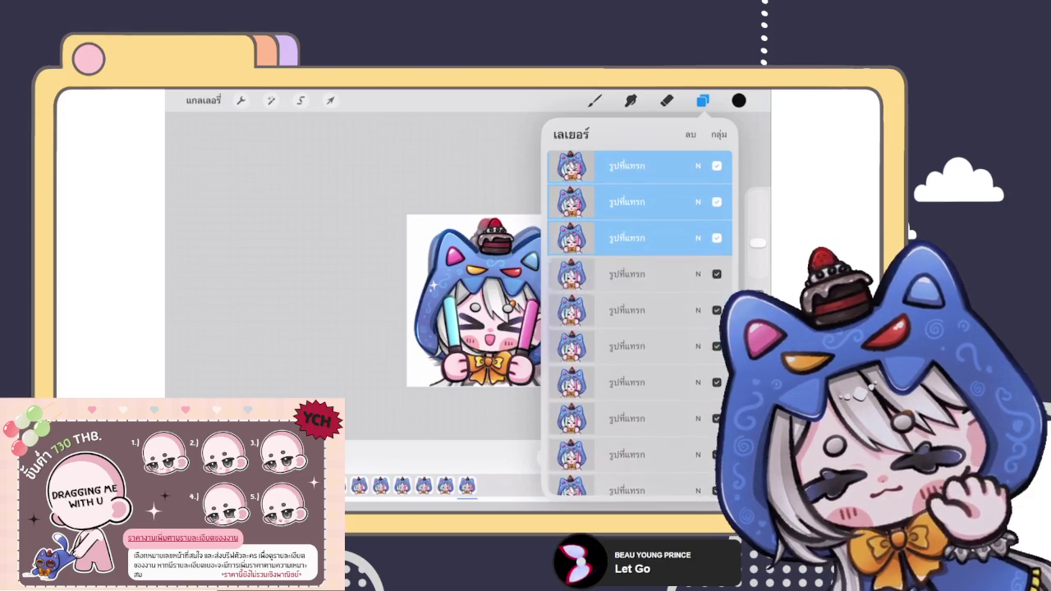
pyautogui.moveTo(627, 353)
pyautogui.mouseDown()
pyautogui.moveTo(632, 316)
pyautogui.moveTo(633, 435)
pyautogui.moveTo(624, 181)
pyautogui.mouseUp()
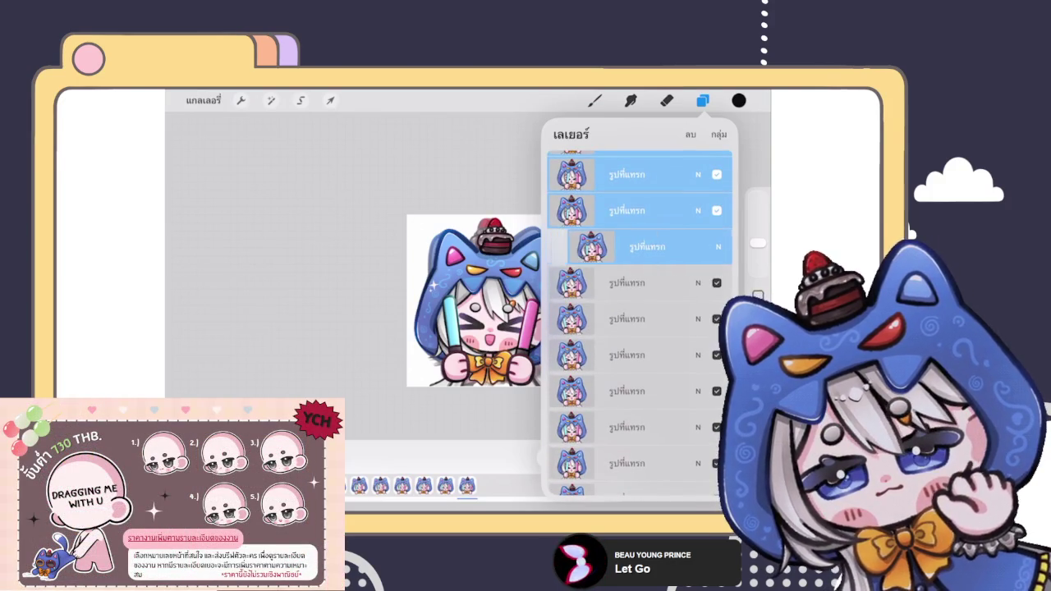
# Move the remaining frame layers into place, then group eight selected frame layers together.
pyautogui.moveTo(626, 314); pyautogui.dragTo(632, 282)
pyautogui.moveTo(626, 354)
pyautogui.mouseDown()
pyautogui.moveTo(645, 262)
pyautogui.moveTo(628, 335)
pyautogui.moveTo(682, 320)
pyautogui.mouseUp()
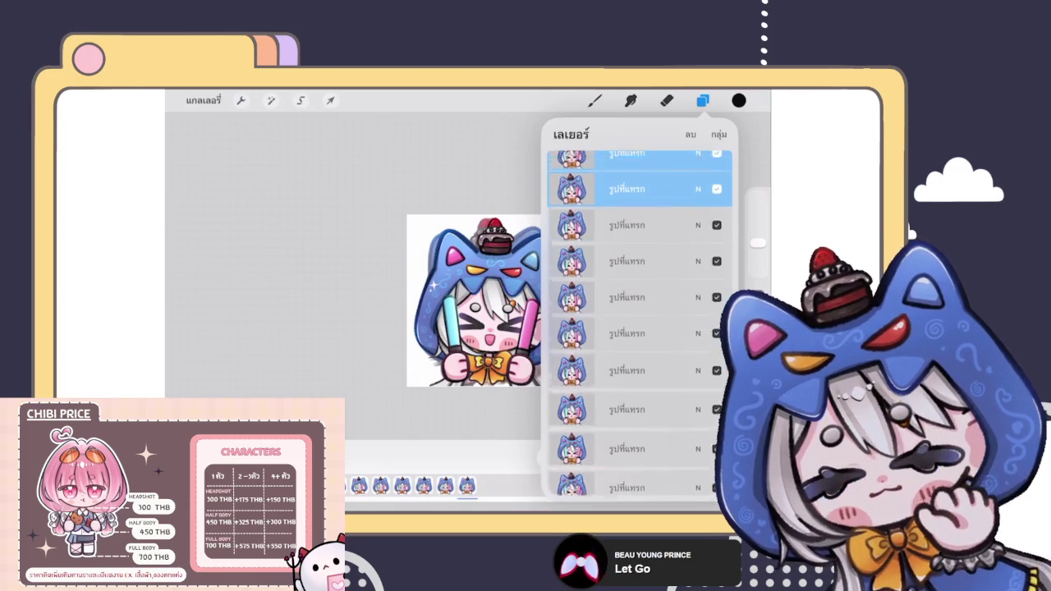
pyautogui.moveTo(628, 358)
pyautogui.mouseDown()
pyautogui.moveTo(665, 265)
pyautogui.moveTo(642, 445)
pyautogui.moveTo(642, 342)
pyautogui.mouseUp()
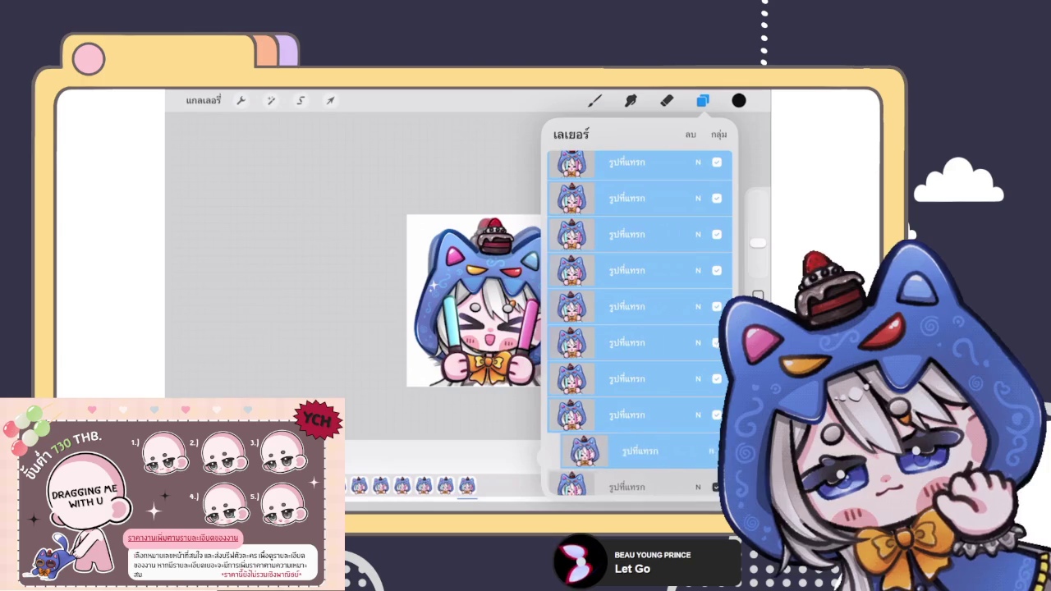
pyautogui.moveTo(642, 342); pyautogui.dragTo(642, 448)
pyautogui.moveTo(642, 278); pyautogui.dragTo(642, 427)
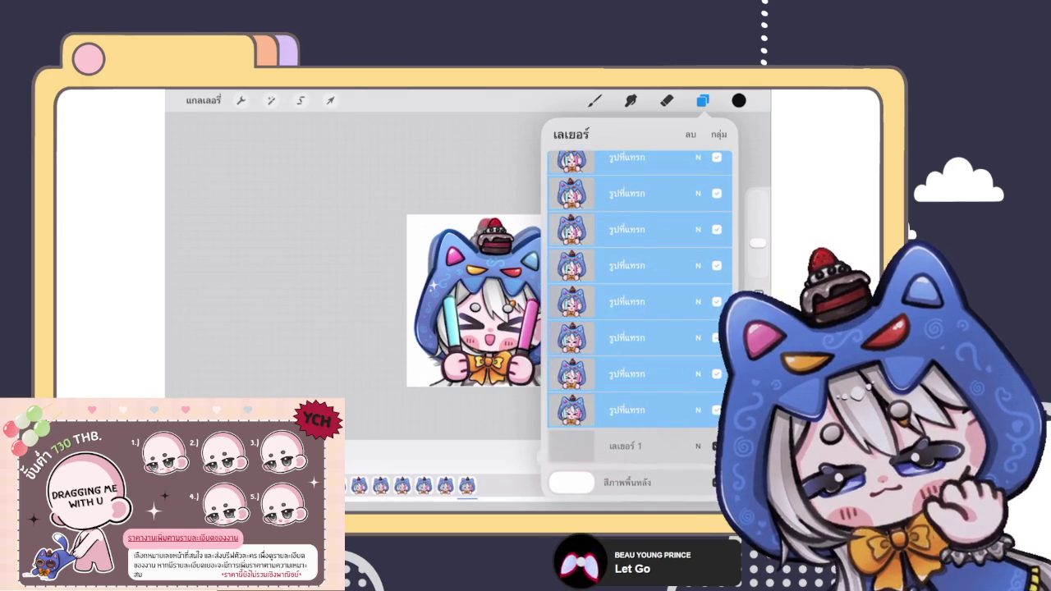
pyautogui.click(719, 134)
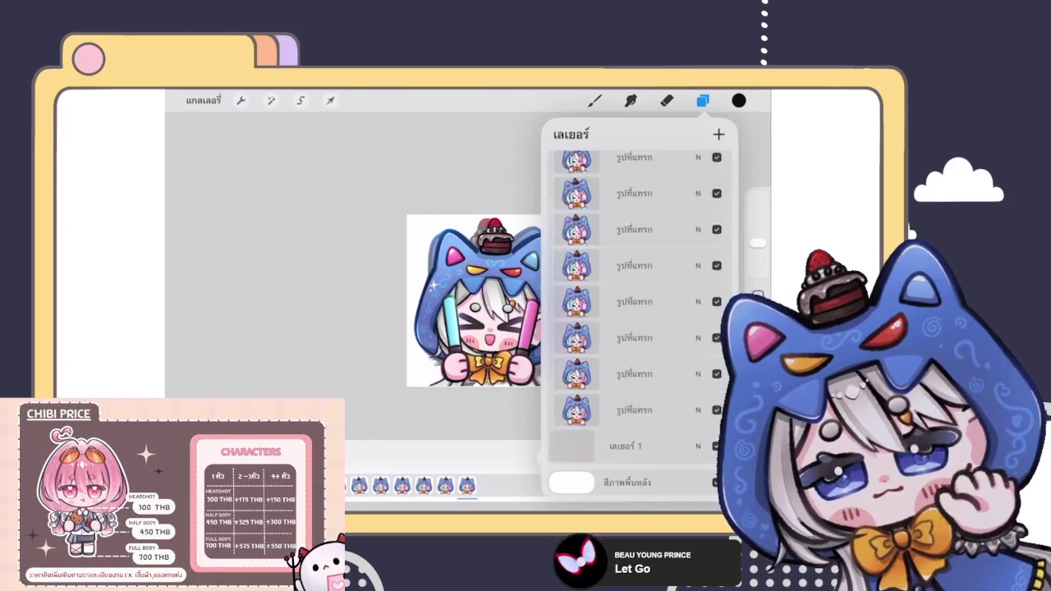
# Select the group containing the chibi frame layers.
pyautogui.click(625, 469)
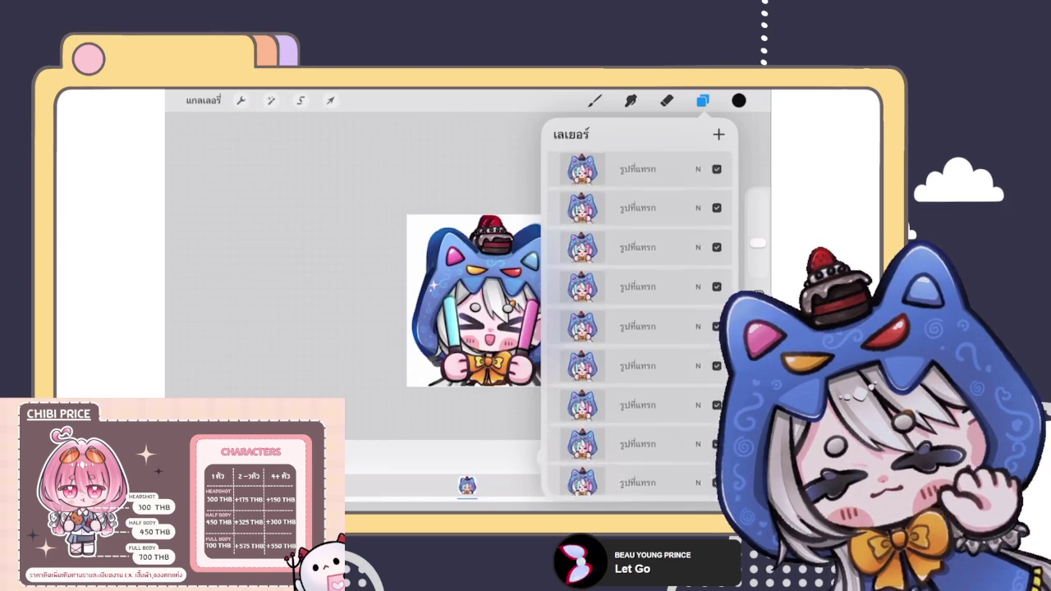
pyautogui.scroll(3, 641, 328)
pyautogui.click(698, 170)
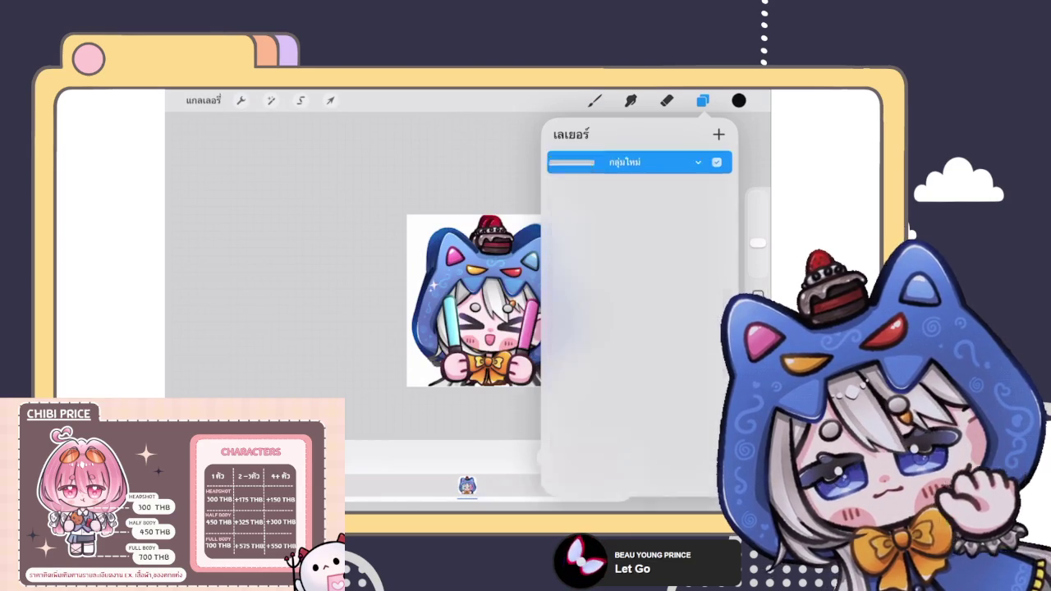
# Resize and nudge the grouped frames until they sit centred, then commit the transform.
pyautogui.click(330, 100)
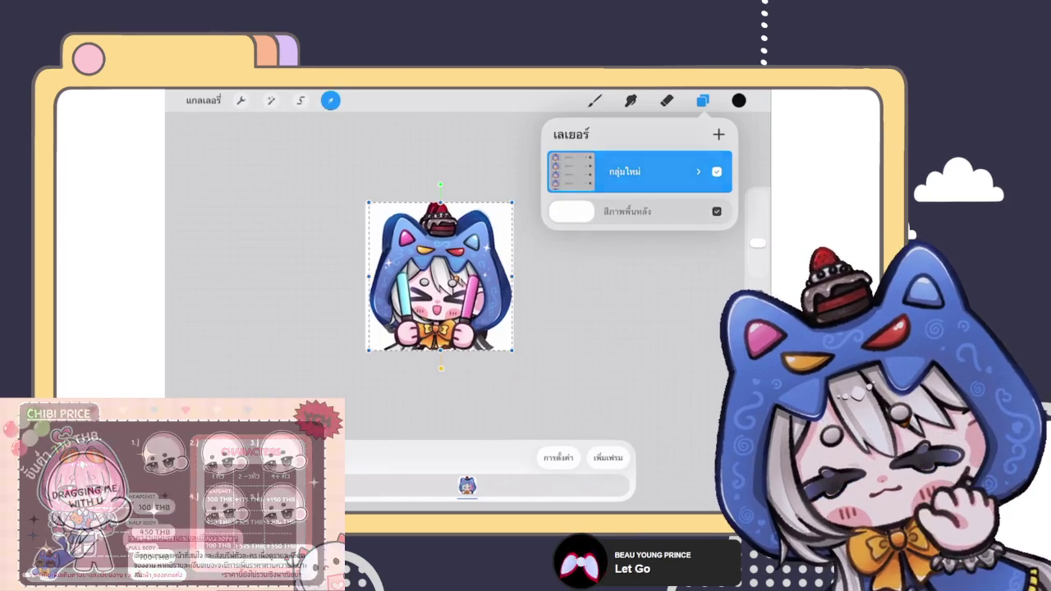
pyautogui.moveTo(512, 350); pyautogui.dragTo(522, 361)
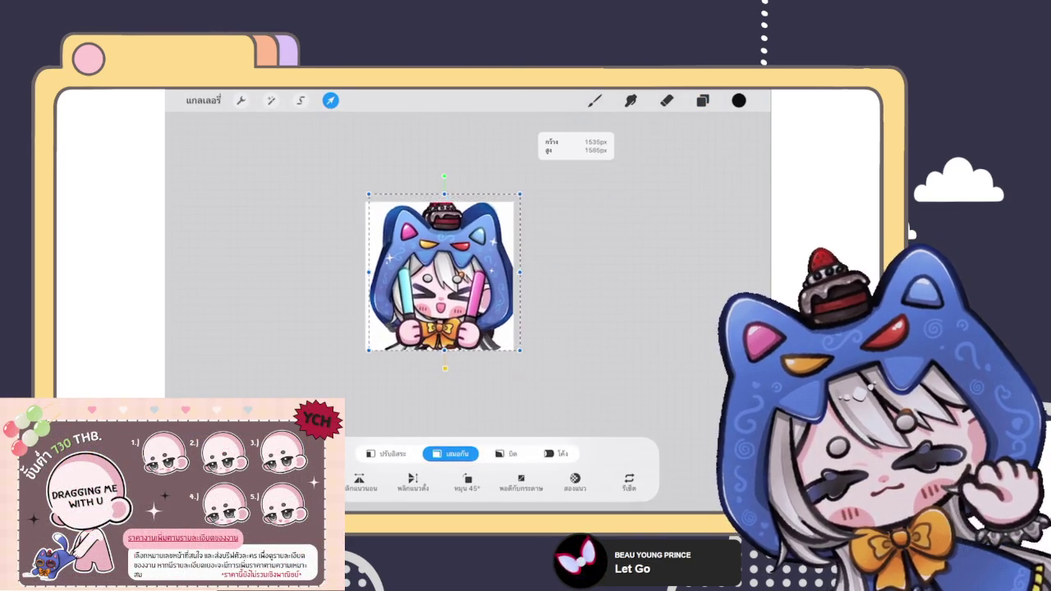
pyautogui.moveTo(443, 279); pyautogui.dragTo(441, 284)
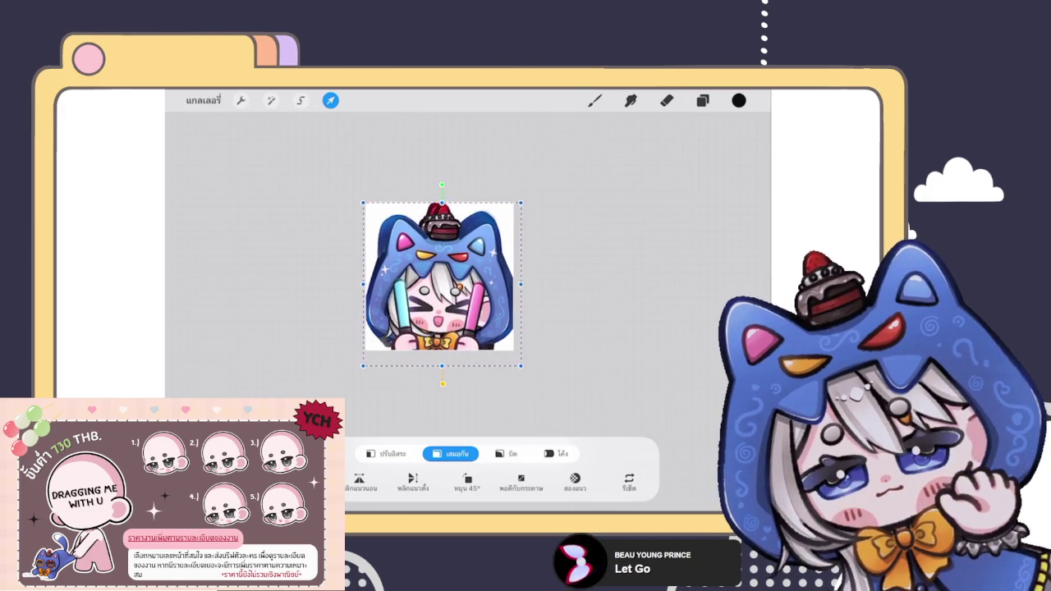
pyautogui.moveTo(520, 366); pyautogui.dragTo(517, 362)
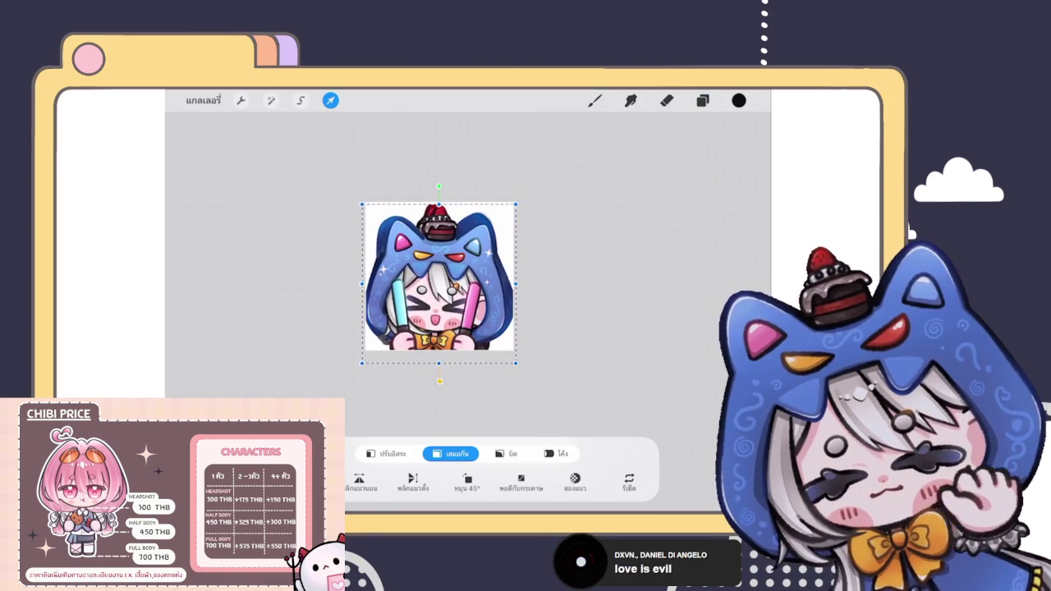
pyautogui.moveTo(362, 363); pyautogui.dragTo(365, 354)
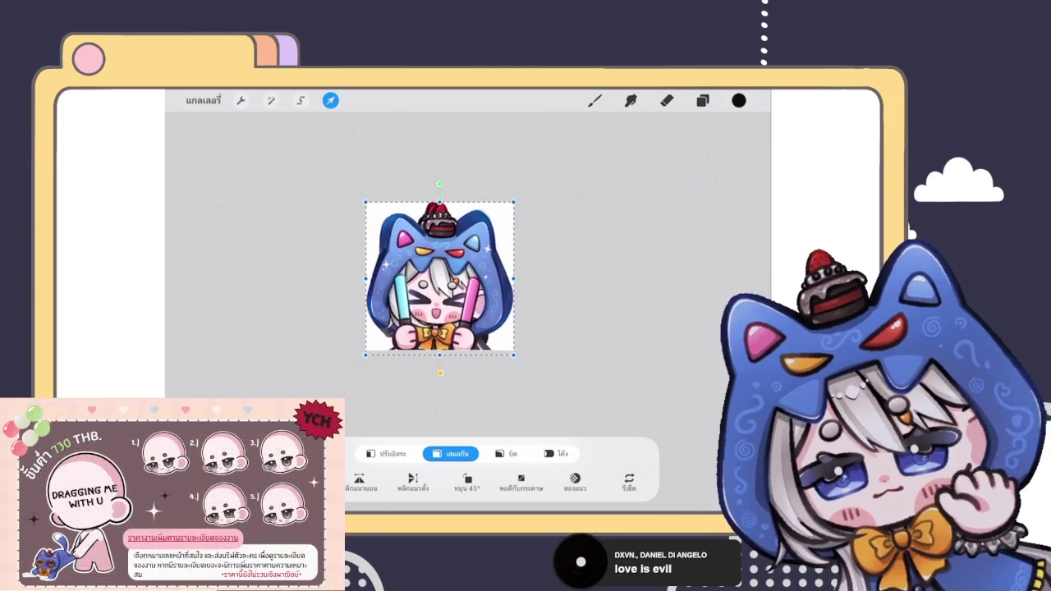
pyautogui.moveTo(439, 277); pyautogui.dragTo(439, 281)
pyautogui.moveTo(513, 205); pyautogui.dragTo(515, 203)
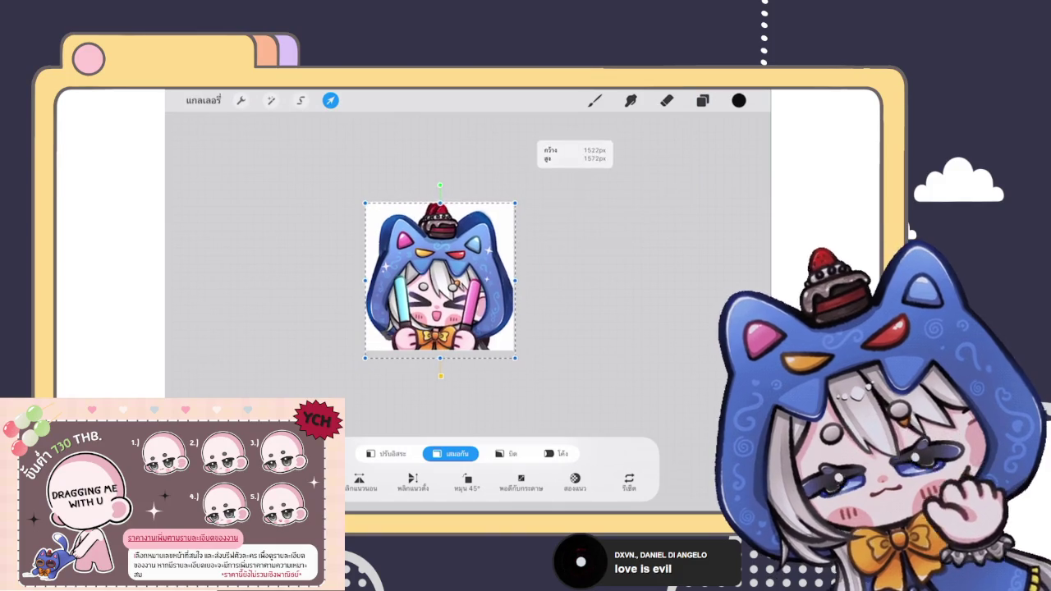
pyautogui.moveTo(439, 279); pyautogui.dragTo(439, 279)
pyautogui.moveTo(439, 279); pyautogui.dragTo(440, 280)
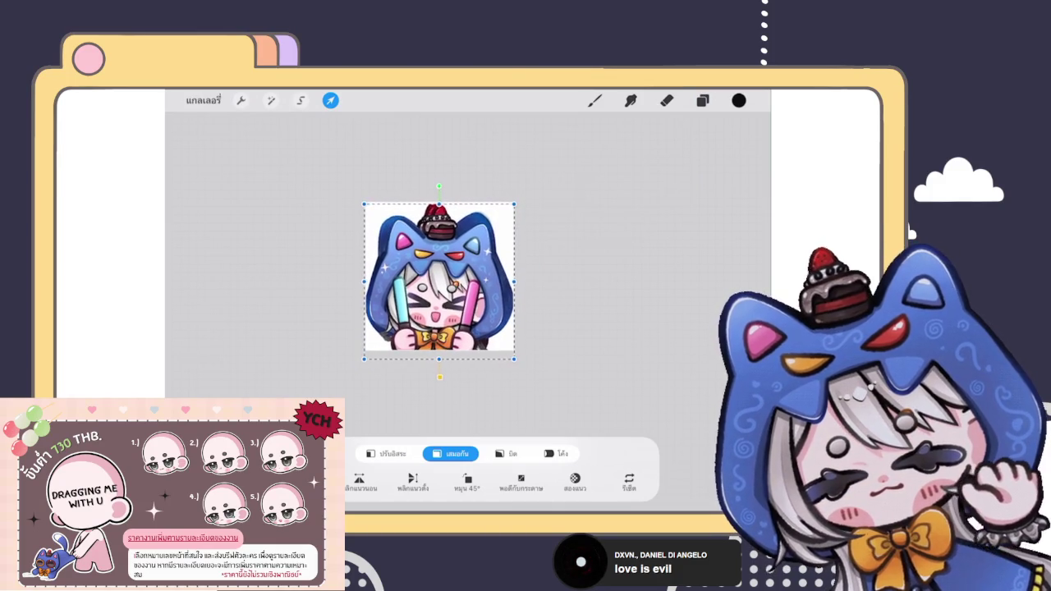
pyautogui.click(595, 101)
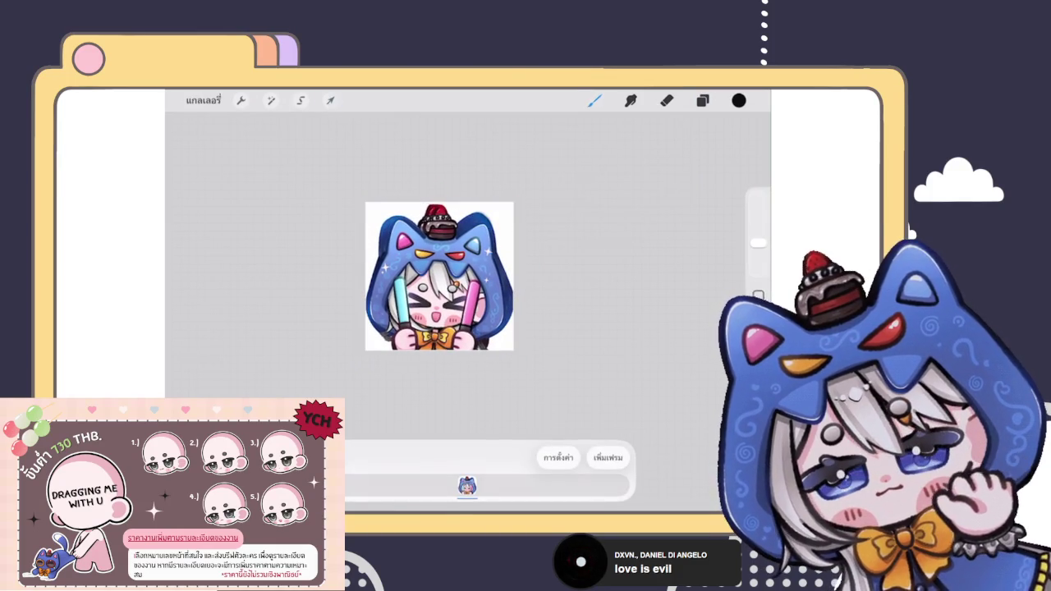
# Expand the chibi frames group in Layers and ungroup it into separate frame layers.
pyautogui.click(702, 100)
pyautogui.click(698, 163)
pyautogui.click(624, 163)
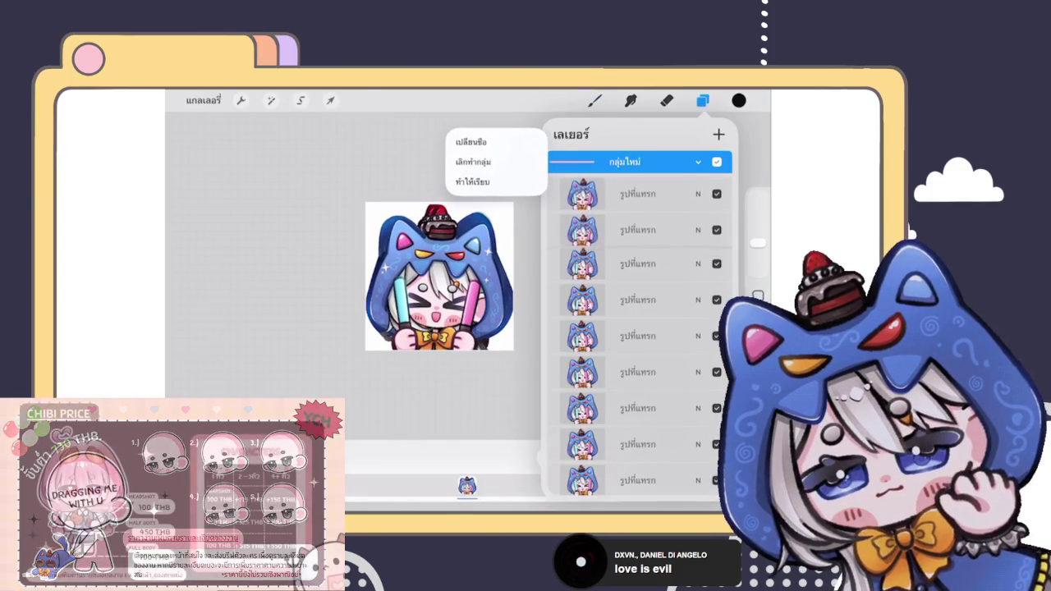
pyautogui.click(493, 178)
# Drag the top frame layer down to second place and back to the top, keeping the original order.
pyautogui.click(624, 168)
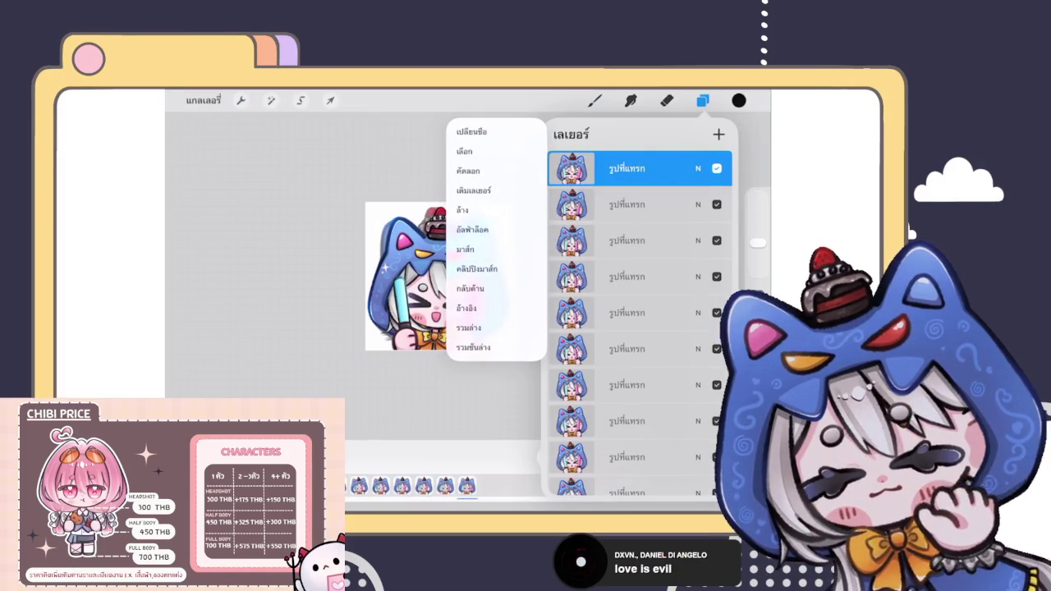
pyautogui.click(287, 246)
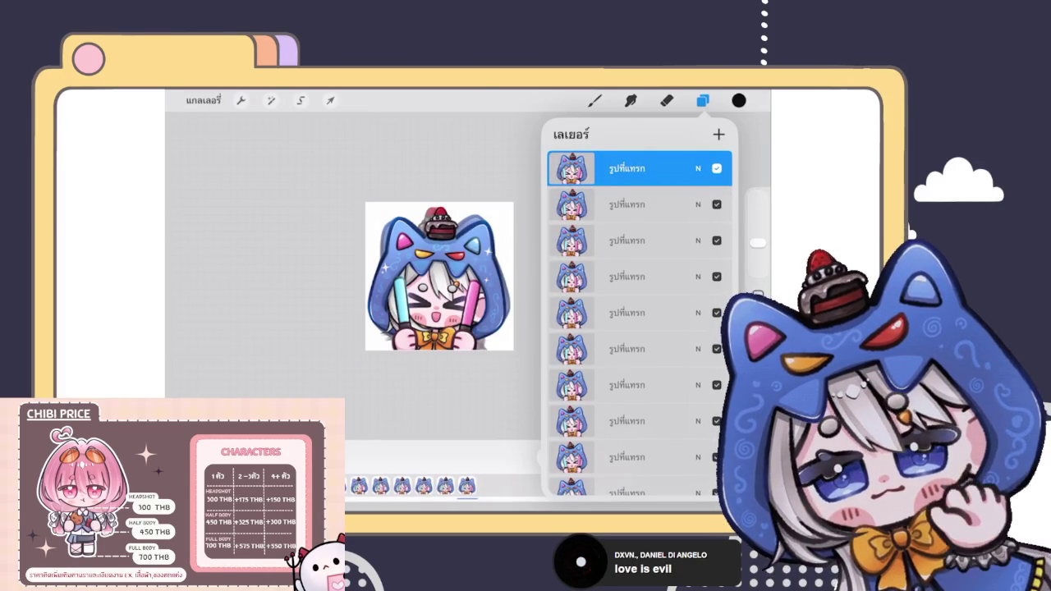
pyautogui.moveTo(627, 169)
pyautogui.mouseDown()
pyautogui.moveTo(624, 457)
pyautogui.moveTo(642, 167)
pyautogui.moveTo(626, 239)
pyautogui.moveTo(626, 164)
pyautogui.mouseUp()
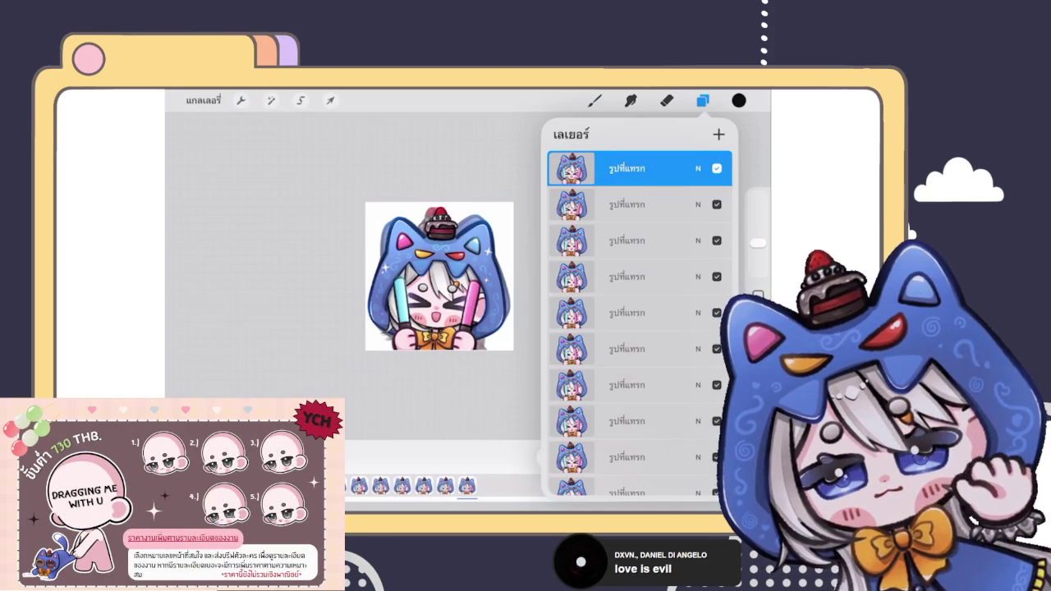
pyautogui.moveTo(626, 168); pyautogui.dragTo(626, 204)
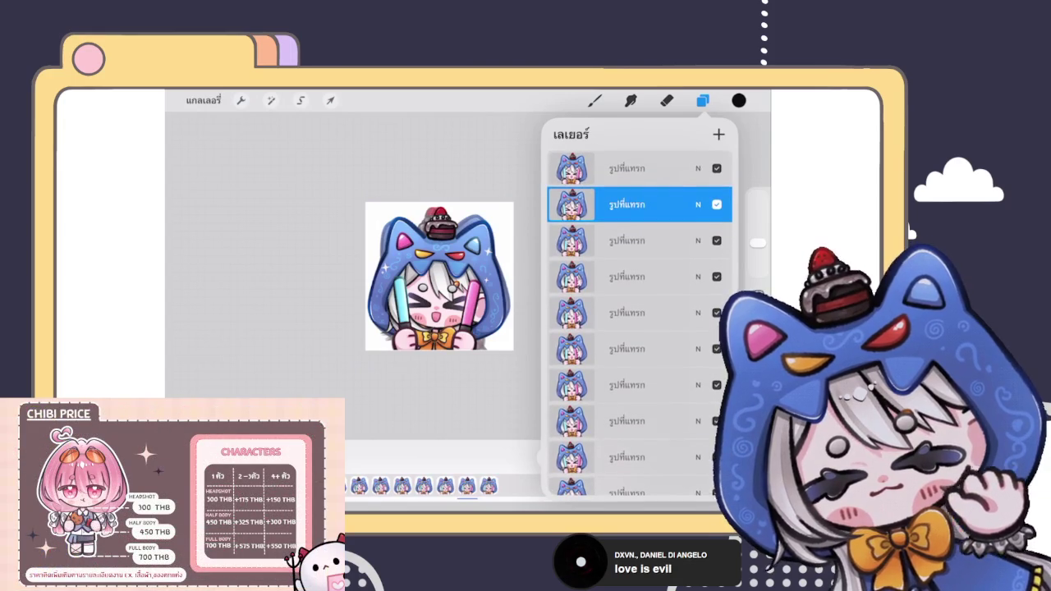
pyautogui.moveTo(627, 205); pyautogui.dragTo(627, 168)
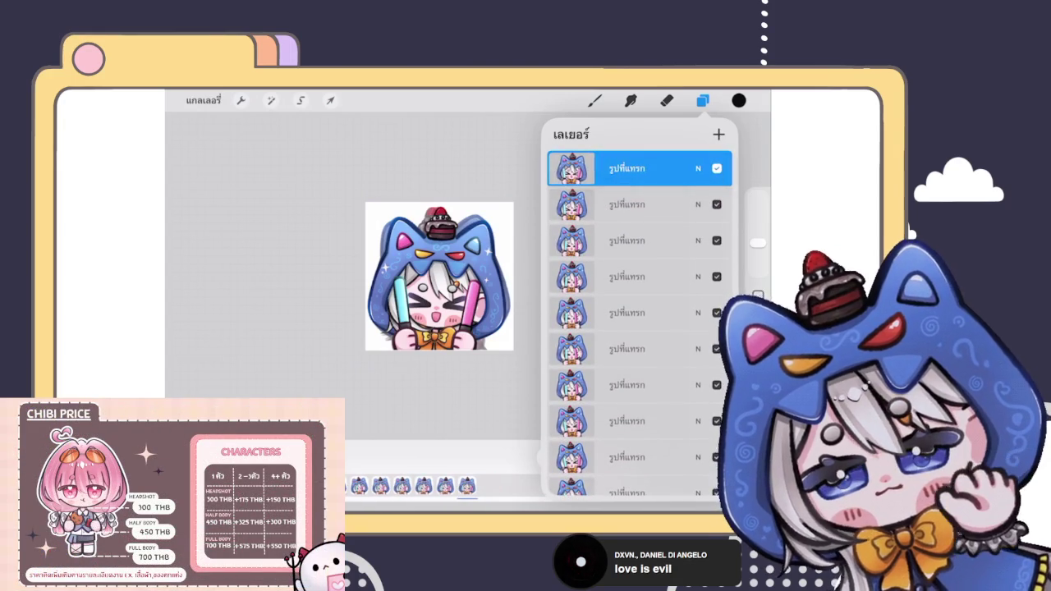
pyautogui.click(703, 100)
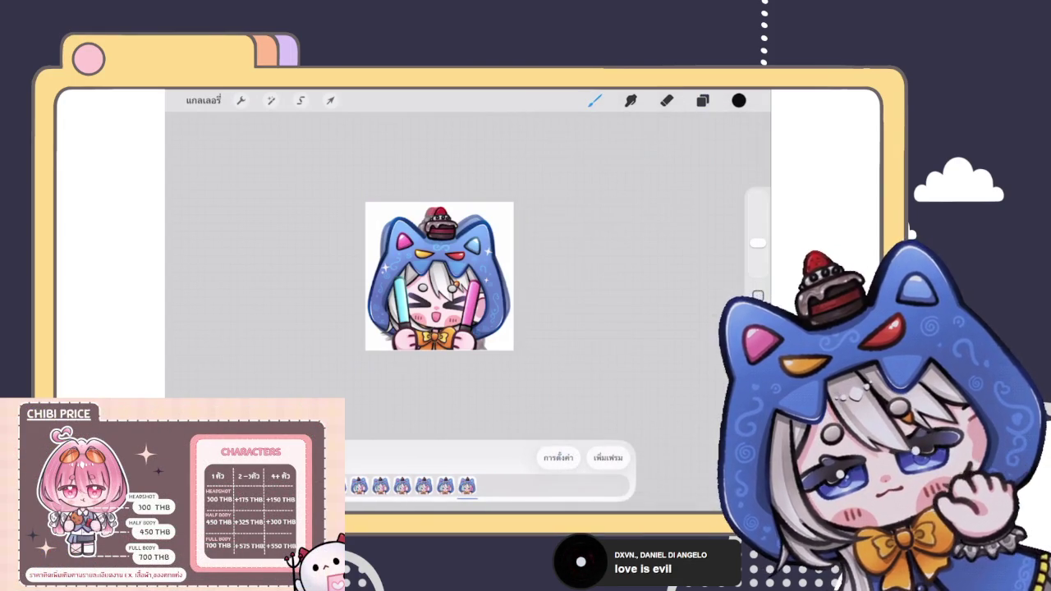
# Zoom out, drag the second frame layer to the top of the stack, and return to the canvas.
pyautogui.moveTo(513, 349); pyautogui.dragTo(478, 322)
pyautogui.click(703, 100)
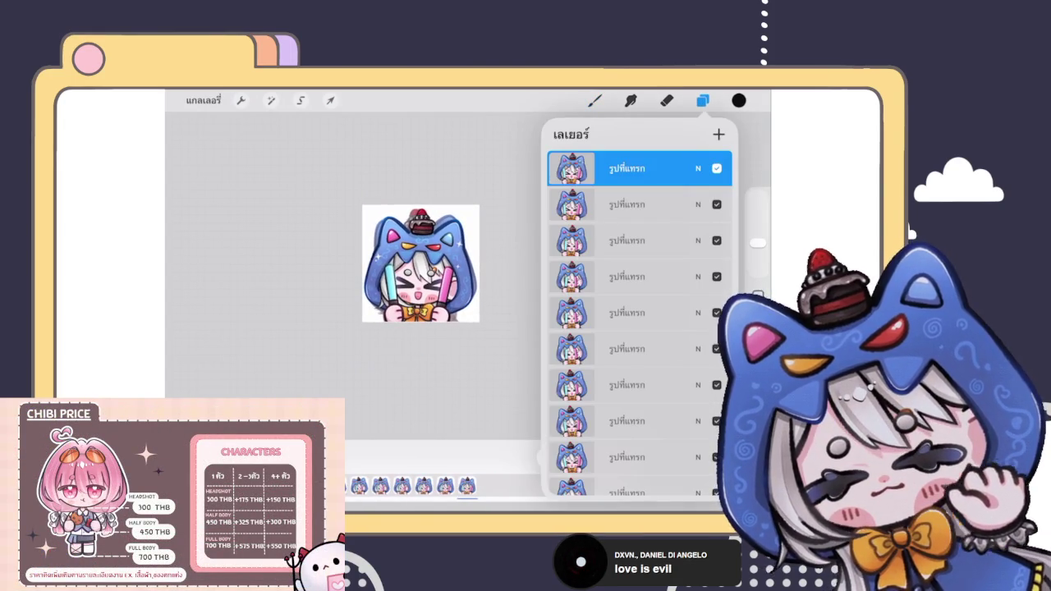
pyautogui.moveTo(626, 204)
pyautogui.mouseDown()
pyautogui.moveTo(656, 163)
pyautogui.moveTo(574, 168)
pyautogui.moveTo(673, 168)
pyautogui.mouseUp()
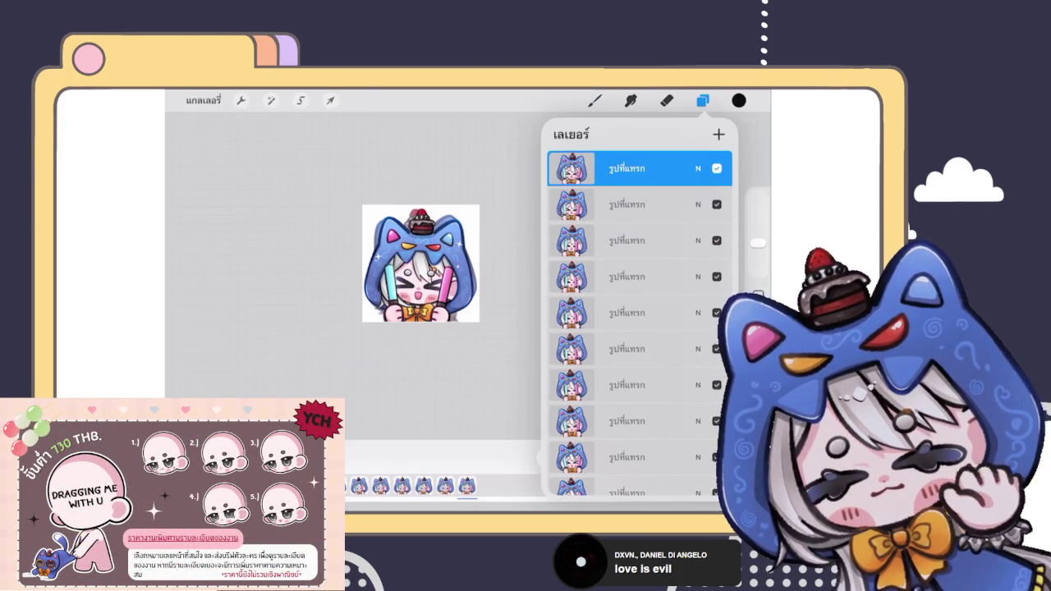
pyautogui.click(626, 168)
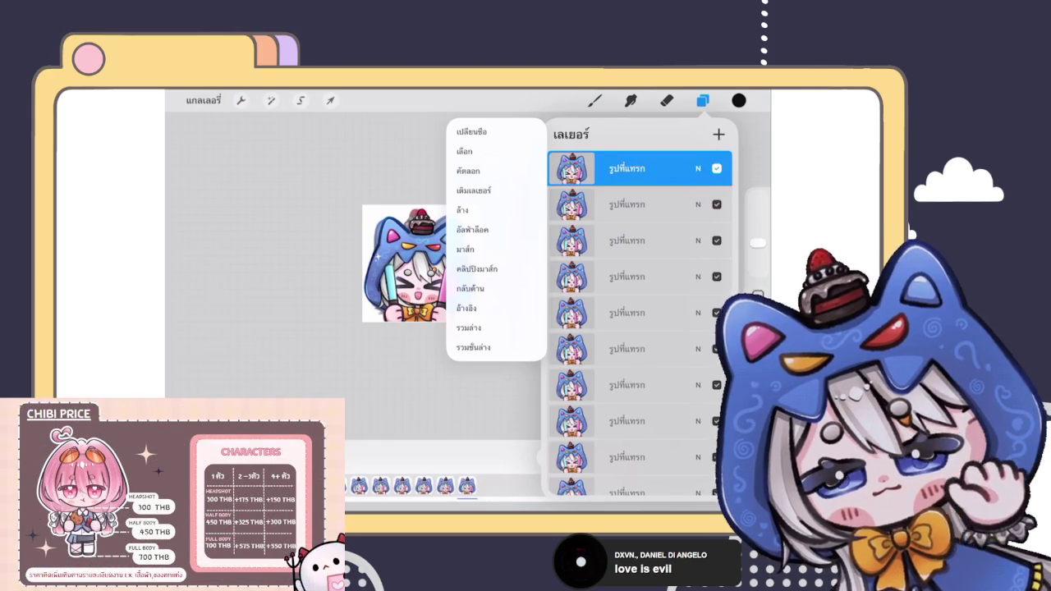
pyautogui.press('Escape')
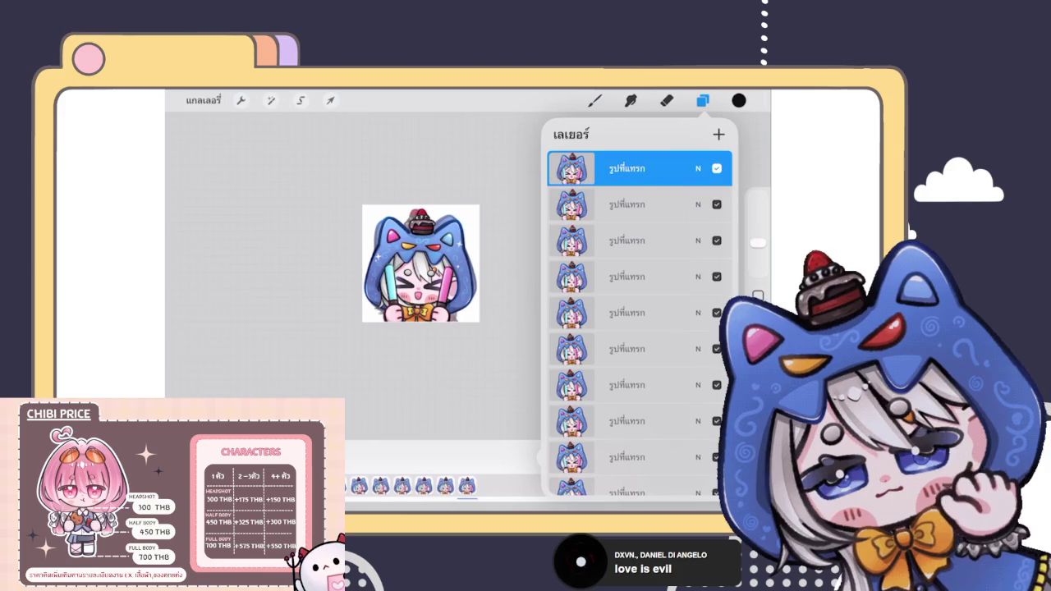
pyautogui.scroll(3, 420, 271)
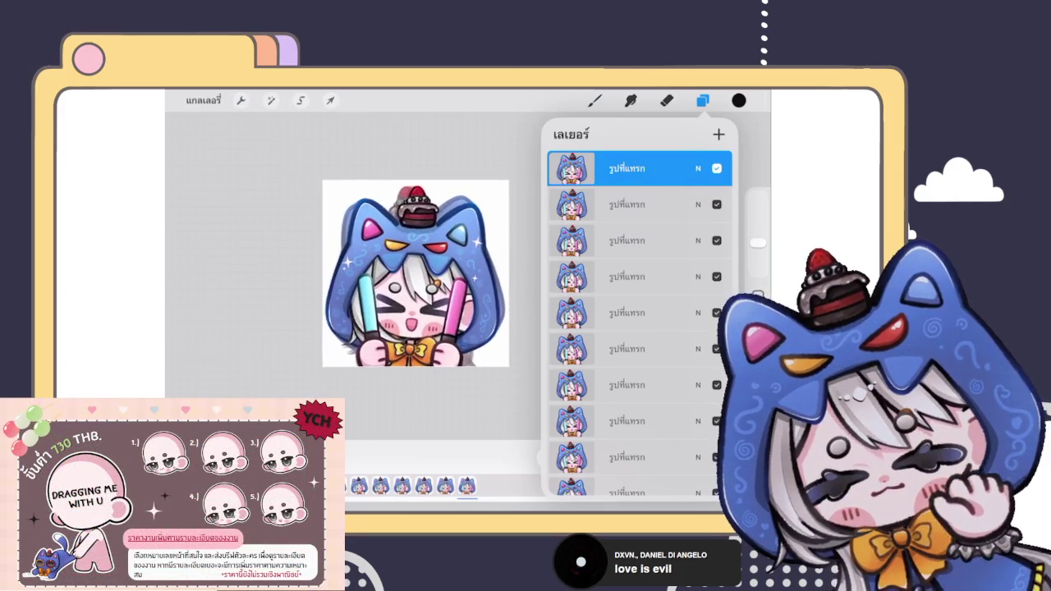
pyautogui.click(702, 100)
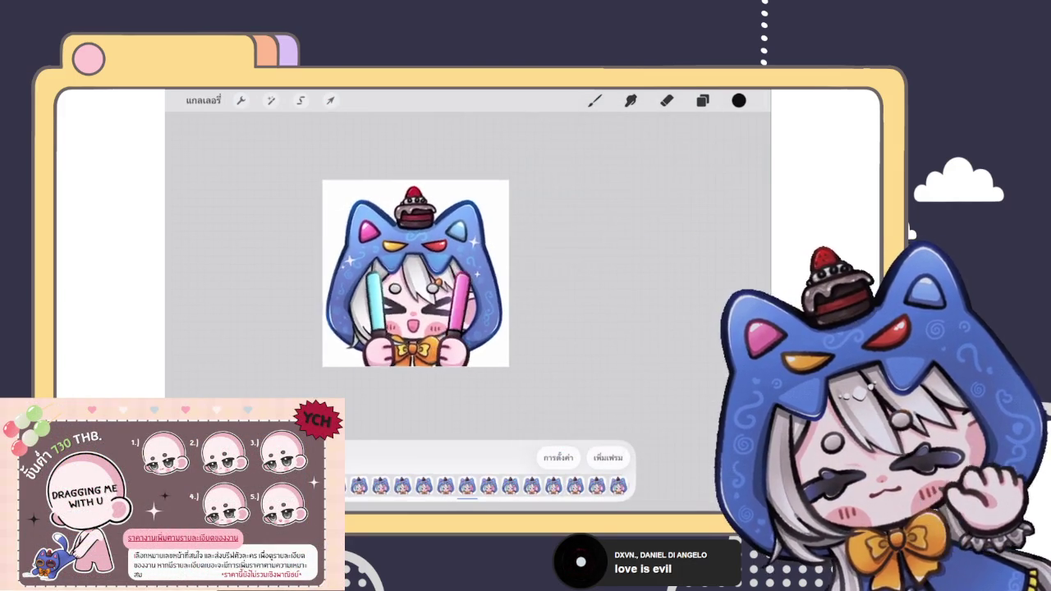
# Set Animation Assist playback to 21 frames per second, trying Ping-Pong before reselecting Loop.
pyautogui.scroll(-2, 460, 271)
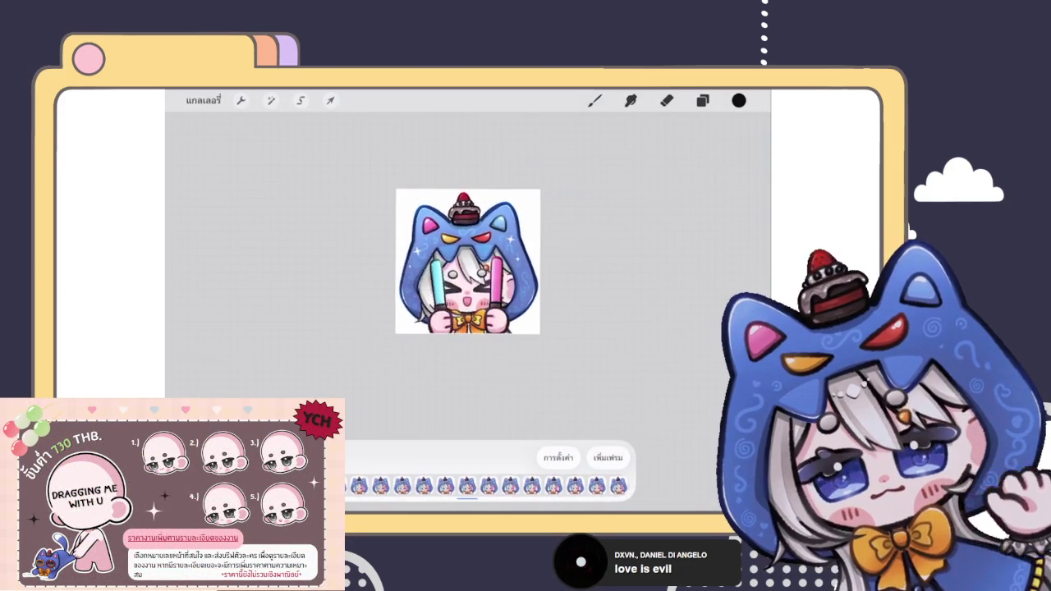
pyautogui.scroll(-1, 493, 263)
pyautogui.click(558, 458)
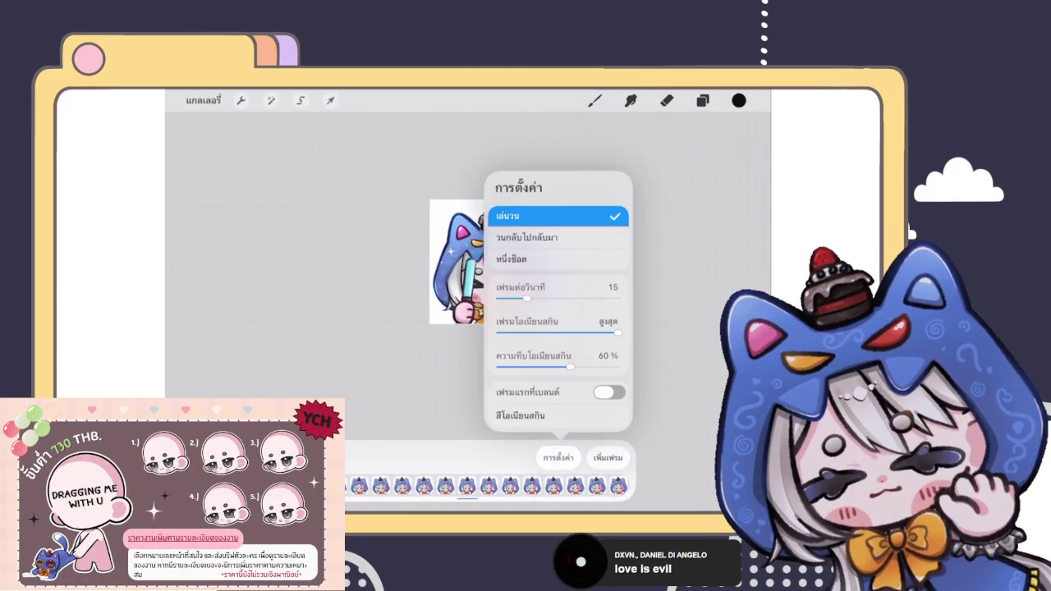
pyautogui.scroll(-1, 443, 262)
pyautogui.scroll(-1, 435, 271)
pyautogui.hscroll(1, 421, 266)
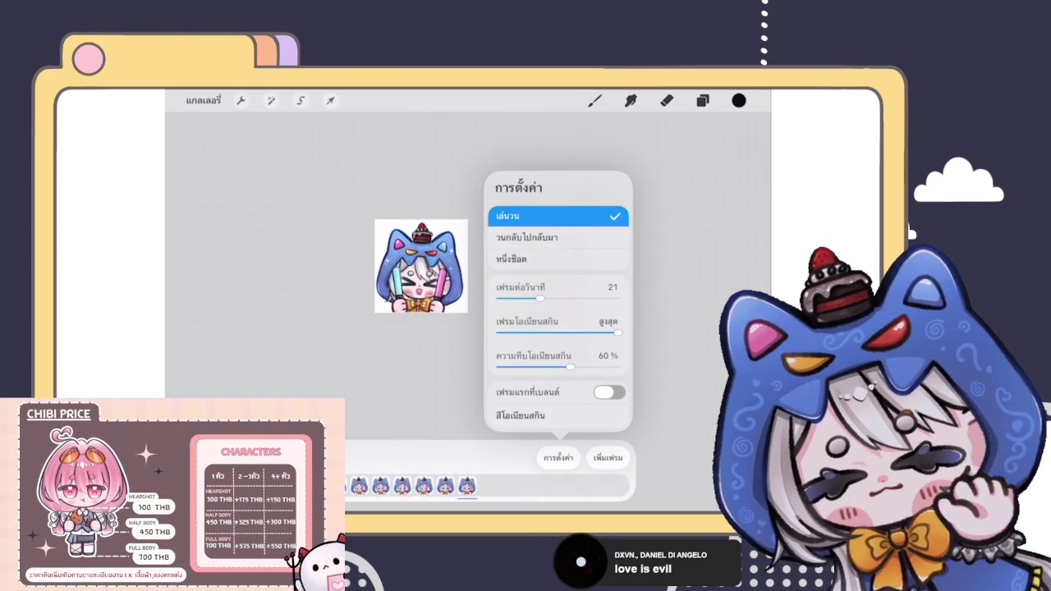
pyautogui.click(526, 237)
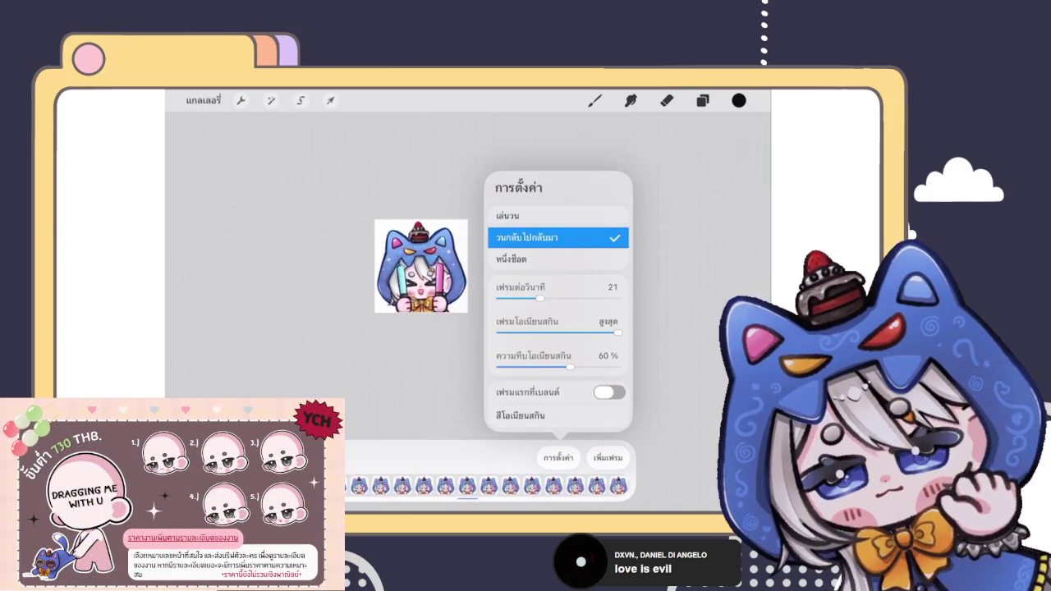
pyautogui.click(510, 215)
pyautogui.click(559, 458)
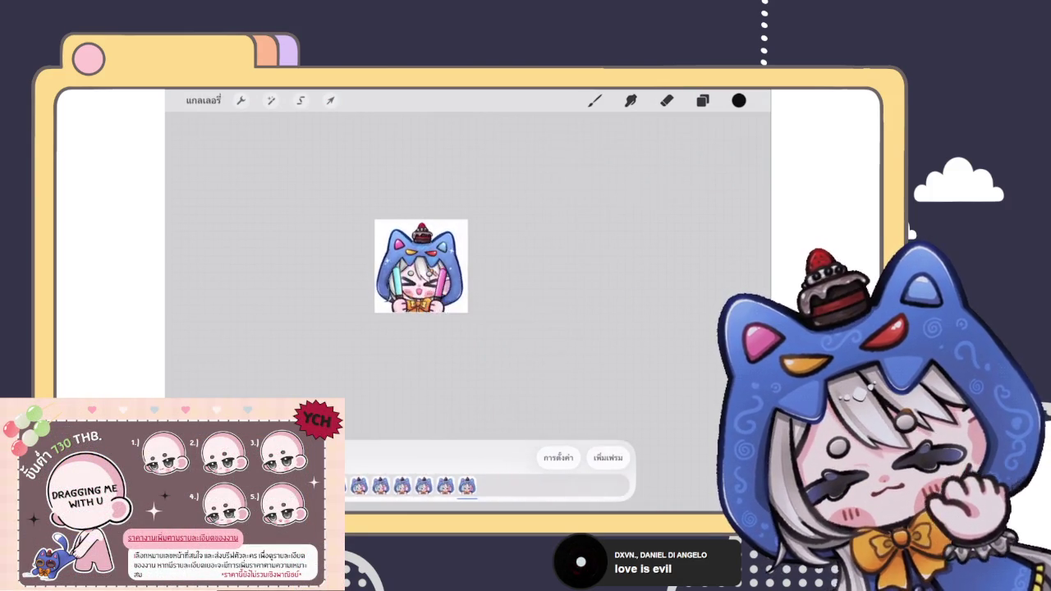
# Move the top frame layer further down the Layers list, then close it to show the frame strip.
pyautogui.scroll(3, 468, 258)
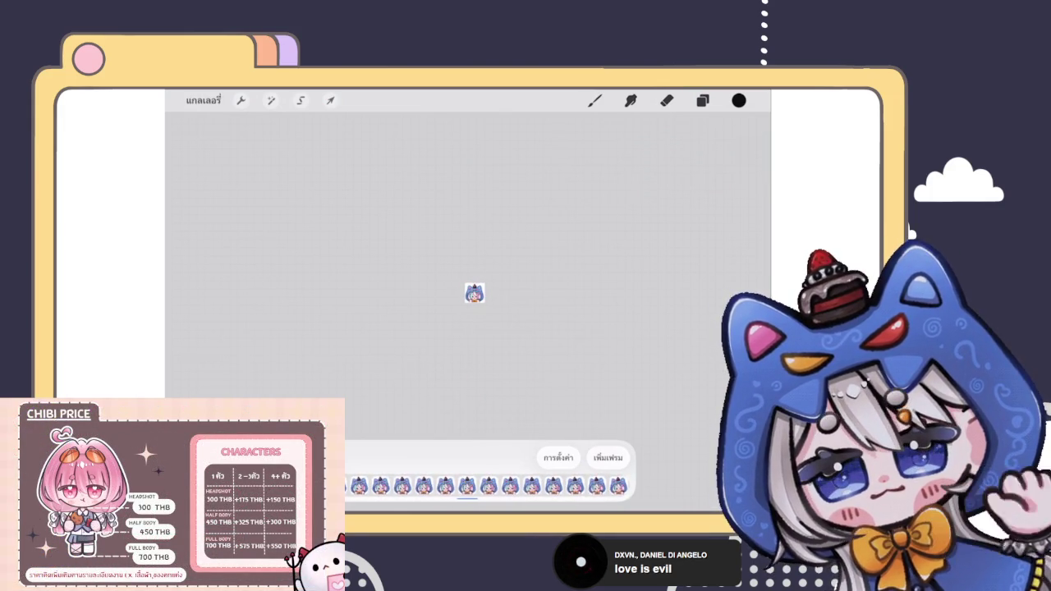
pyautogui.click(702, 100)
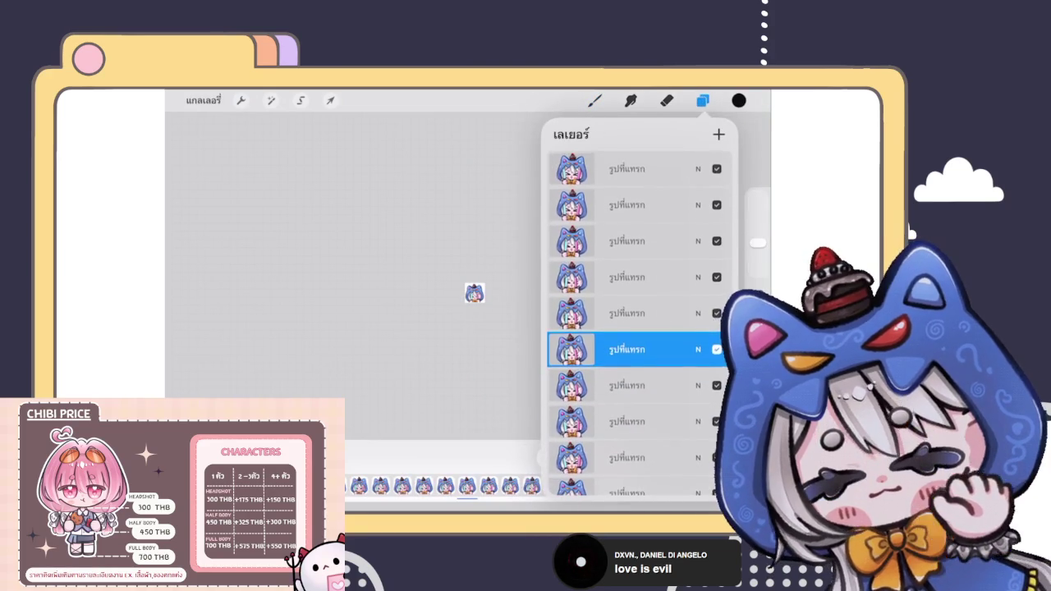
pyautogui.click(640, 168)
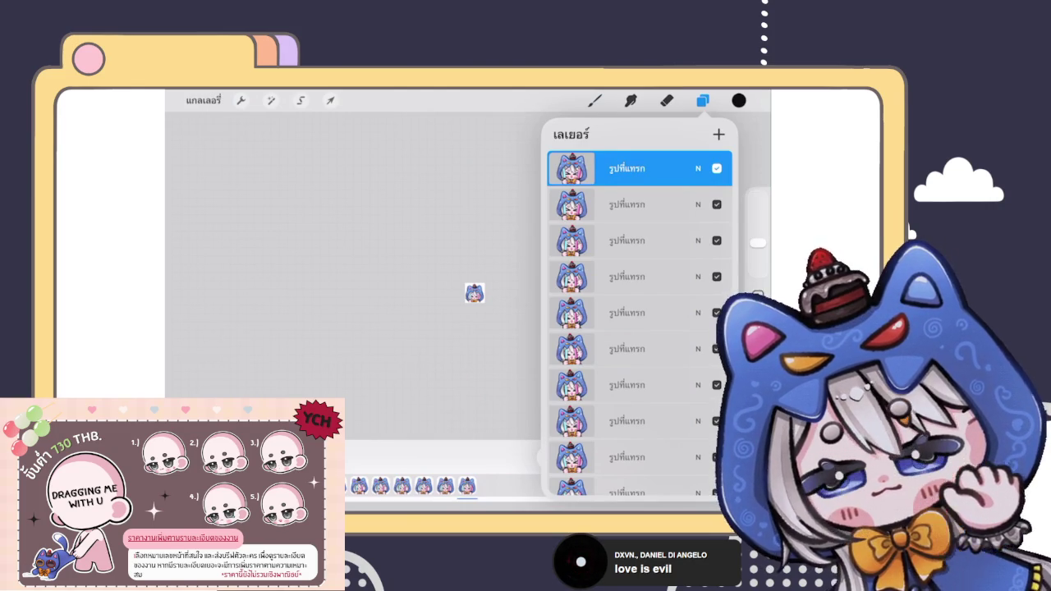
pyautogui.moveTo(626, 168)
pyautogui.mouseDown()
pyautogui.moveTo(694, 280)
pyautogui.moveTo(669, 168)
pyautogui.mouseUp()
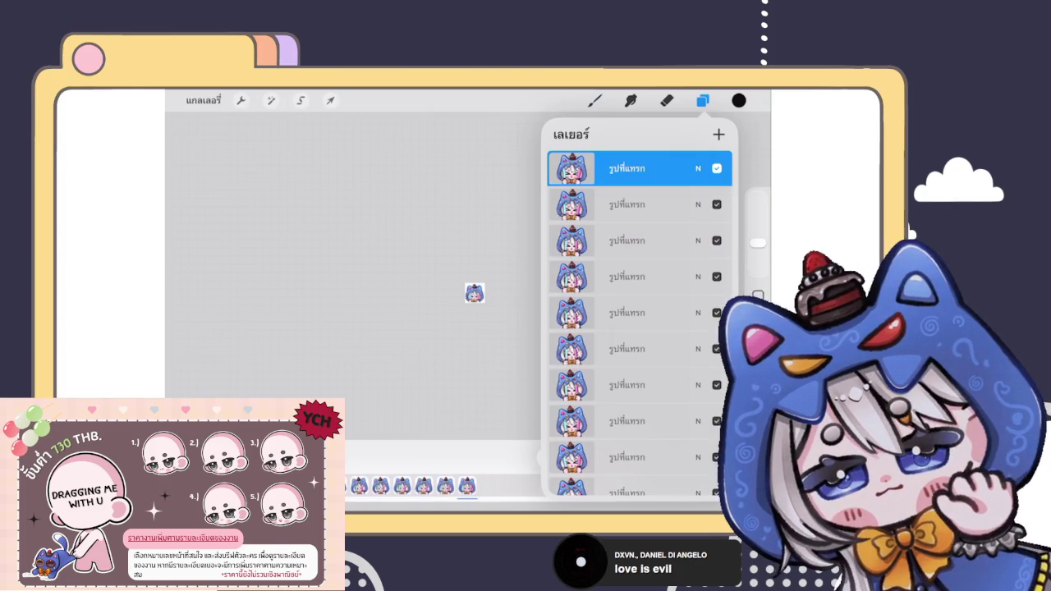
pyautogui.click(594, 101)
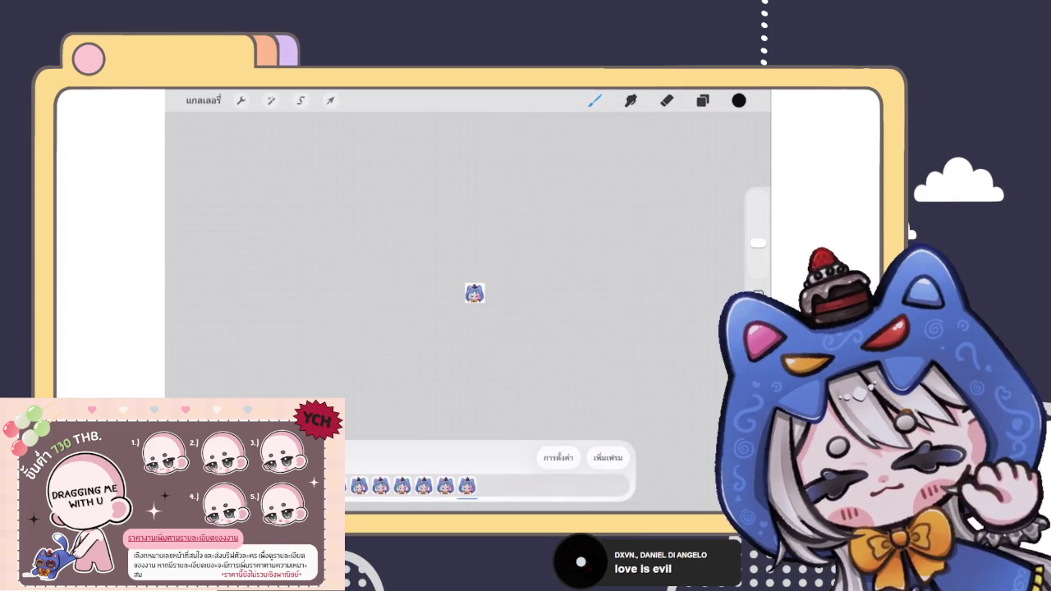
# Reopen the Layers list and long-press the top chibi frame layer to lift it for reordering.
pyautogui.click(702, 101)
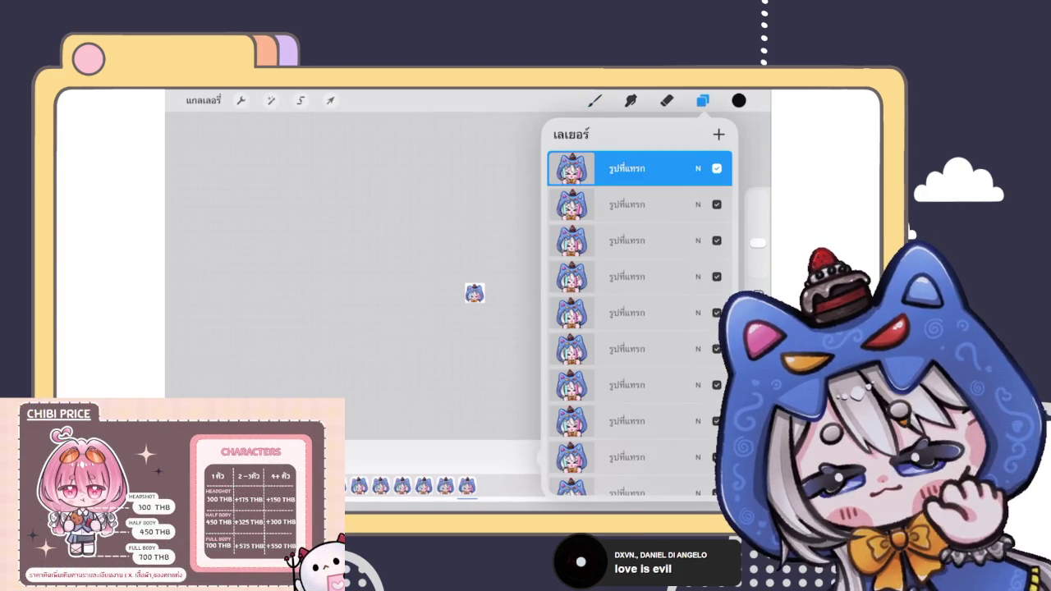
pyautogui.click(595, 100)
pyautogui.click(702, 100)
pyautogui.scroll(2, 639, 328)
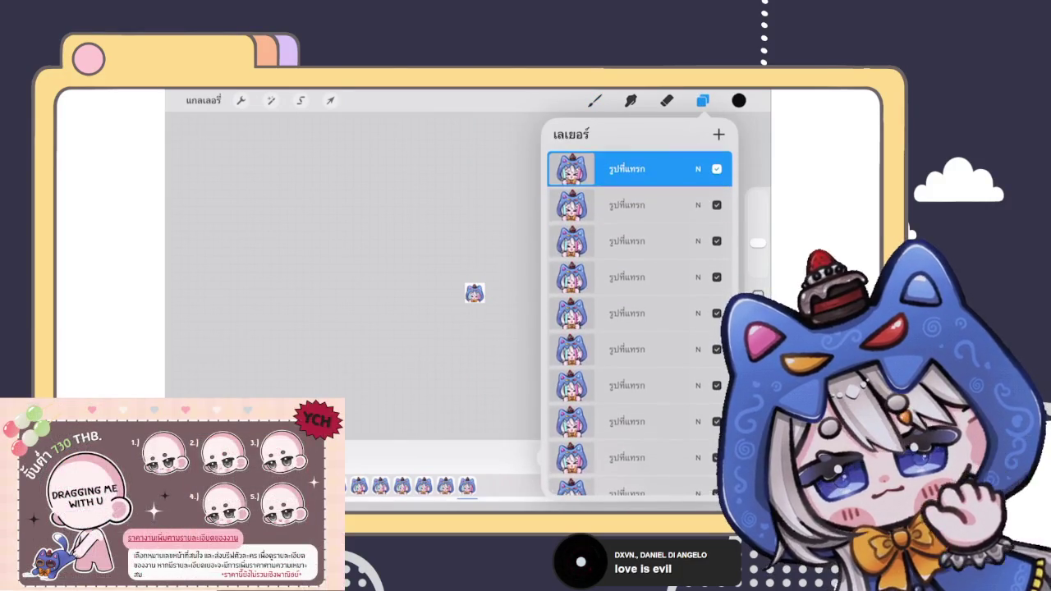
pyautogui.scroll(1, 640, 328)
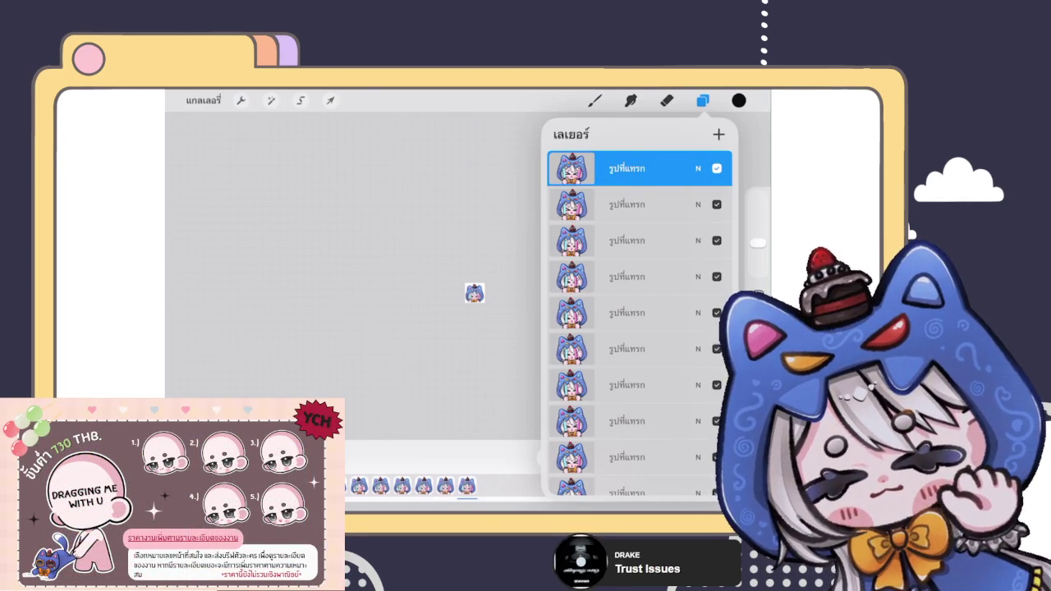
pyautogui.moveTo(640, 168); pyautogui.dragTo(681, 156)
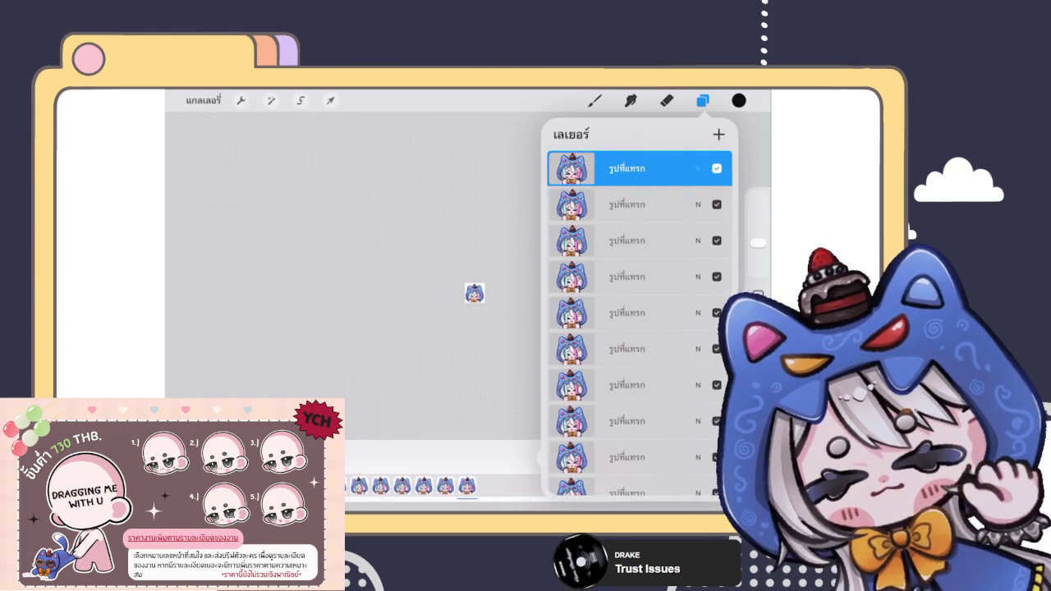
pyautogui.moveTo(641, 169); pyautogui.dragTo(685, 168)
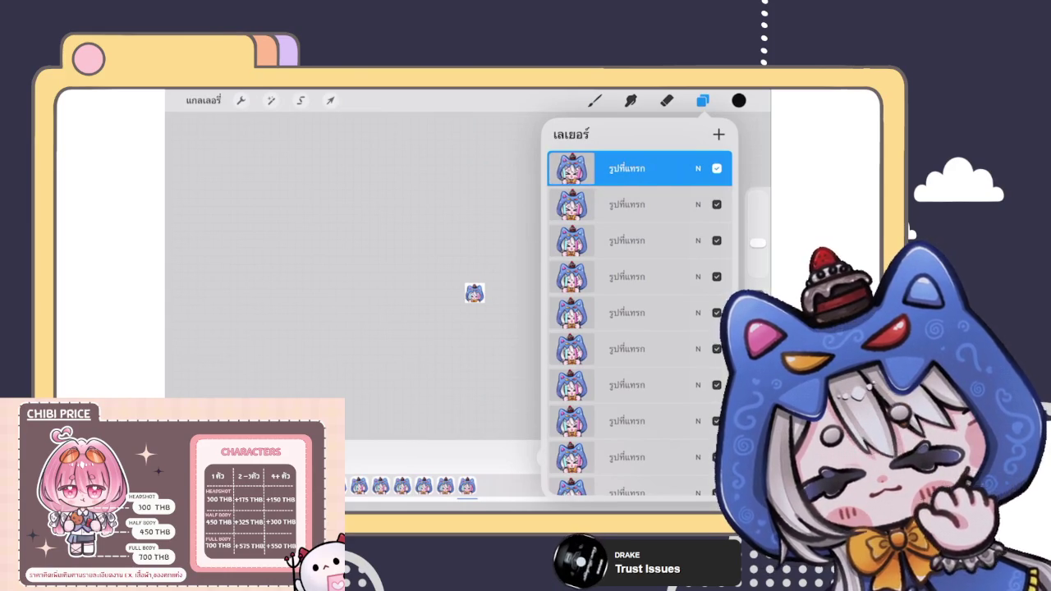
pyautogui.click(641, 168)
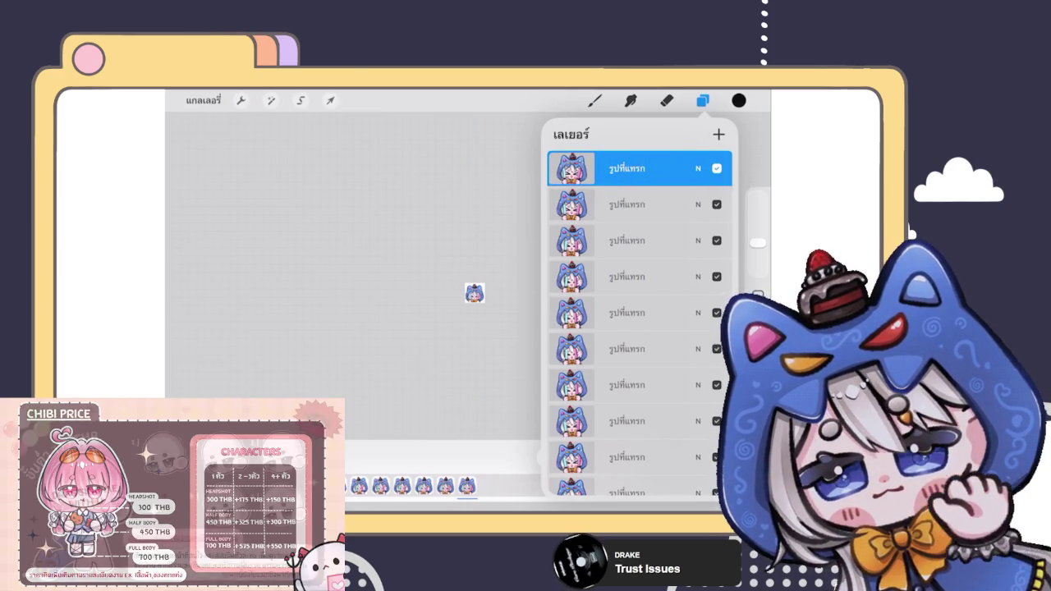
pyautogui.click(640, 168)
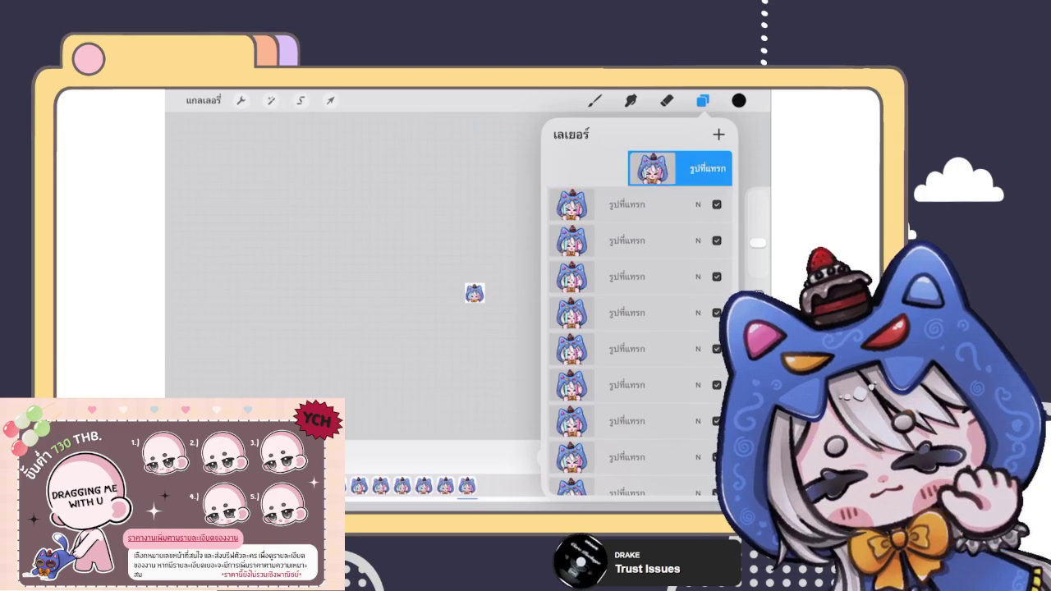
pyautogui.moveTo(691, 169); pyautogui.dragTo(640, 168)
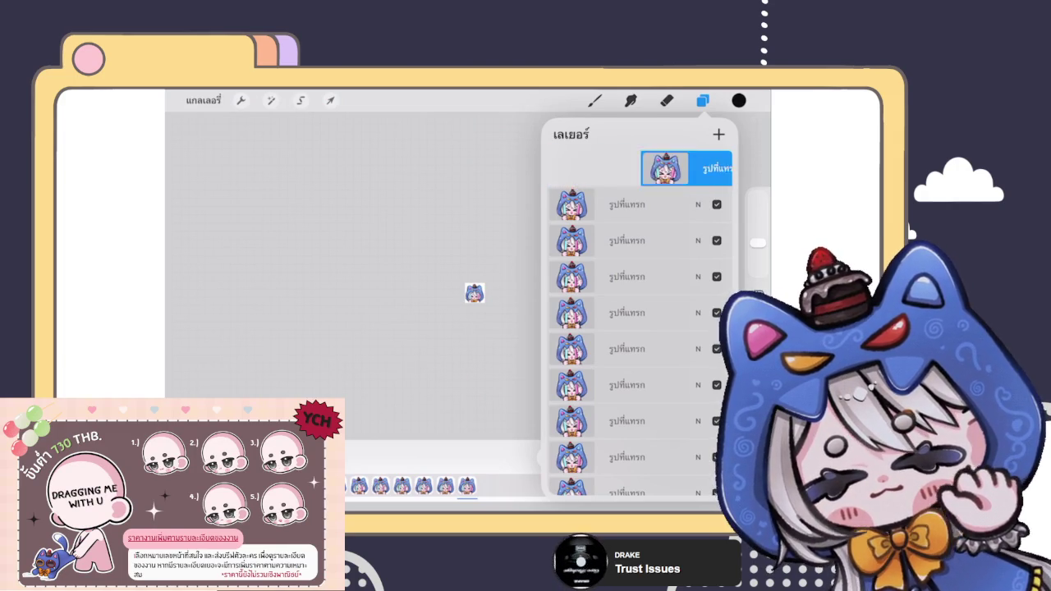
pyautogui.moveTo(608, 203); pyautogui.dragTo(673, 202)
pyautogui.moveTo(607, 239); pyautogui.dragTo(673, 239)
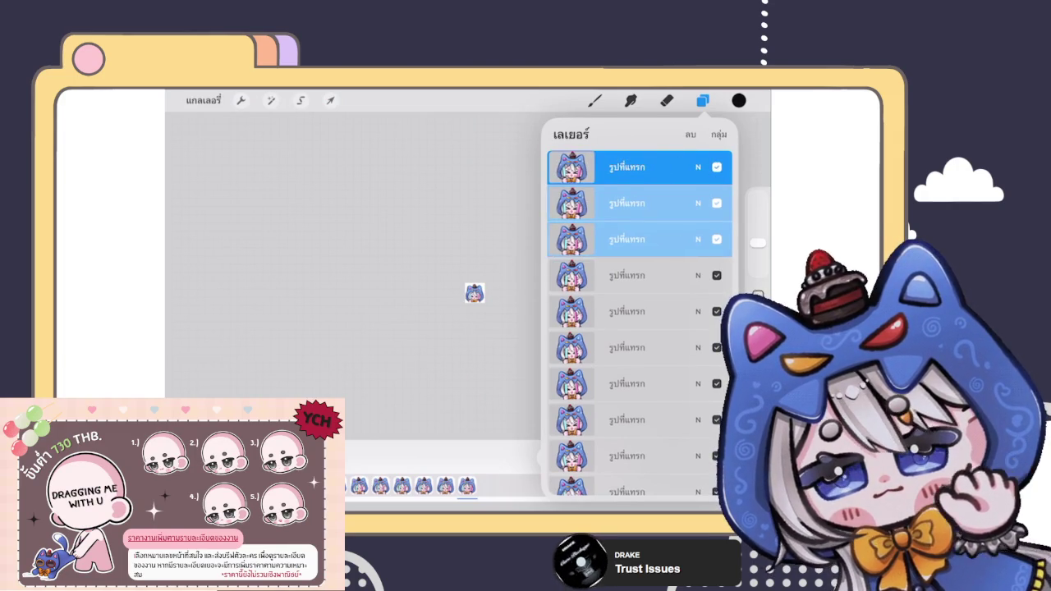
pyautogui.moveTo(608, 275); pyautogui.dragTo(674, 276)
pyautogui.moveTo(607, 311); pyautogui.dragTo(674, 311)
pyautogui.moveTo(607, 348); pyautogui.dragTo(673, 347)
pyautogui.moveTo(608, 384); pyautogui.dragTo(674, 383)
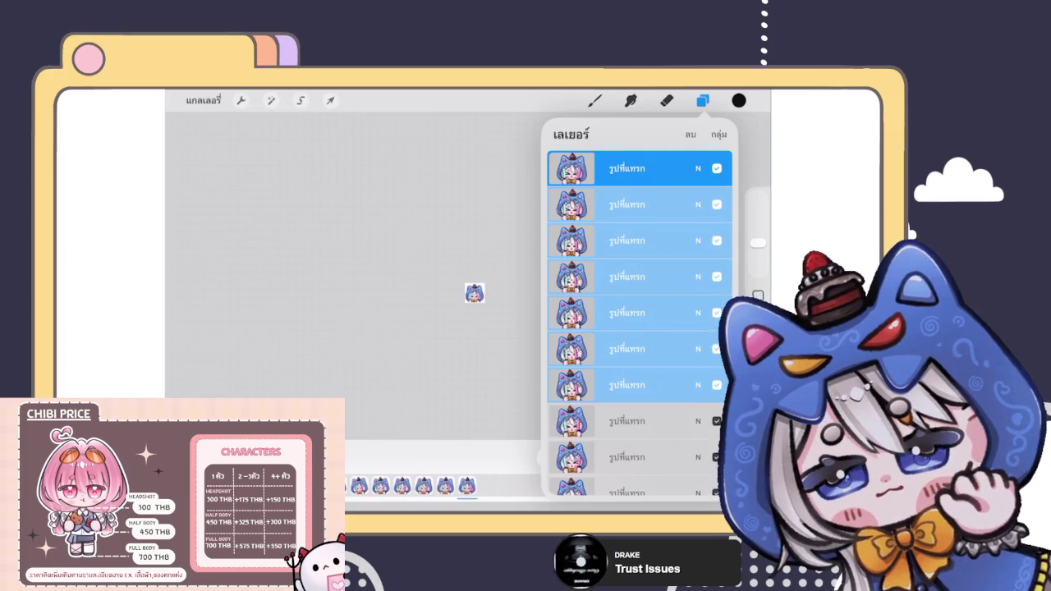
pyautogui.scroll(-1, 640, 325)
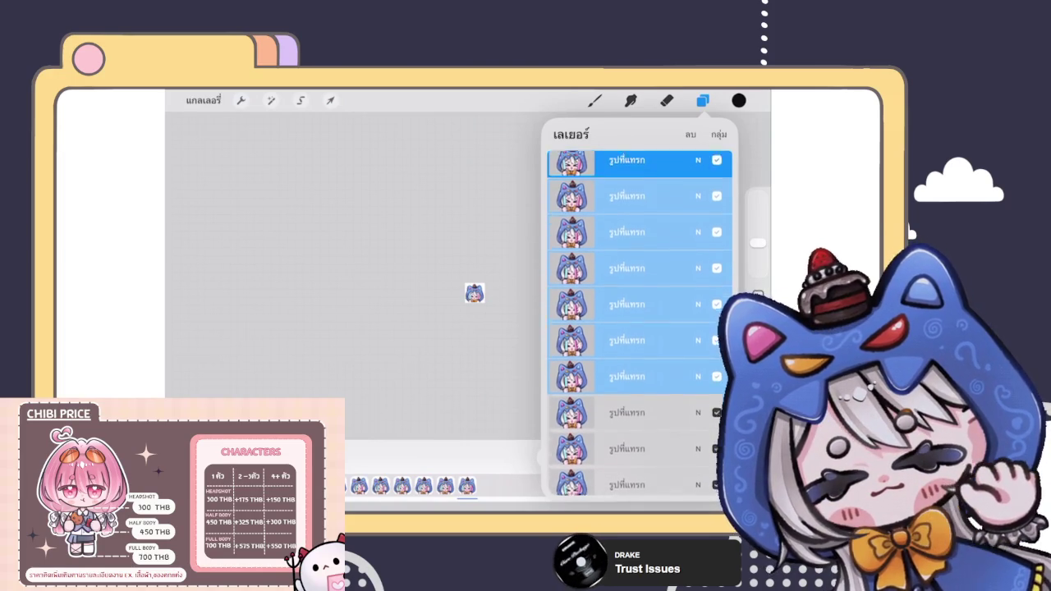
pyautogui.scroll(-1, 640, 326)
pyautogui.moveTo(626, 286)
pyautogui.mouseDown()
pyautogui.moveTo(649, 359)
pyautogui.moveTo(653, 460)
pyautogui.mouseUp()
pyautogui.moveTo(608, 343); pyautogui.dragTo(657, 343)
pyautogui.moveTo(608, 380); pyautogui.dragTo(657, 379)
pyautogui.moveTo(608, 415)
pyautogui.mouseDown()
pyautogui.moveTo(656, 415)
pyautogui.moveTo(647, 410)
pyautogui.moveTo(646, 451)
pyautogui.mouseUp()
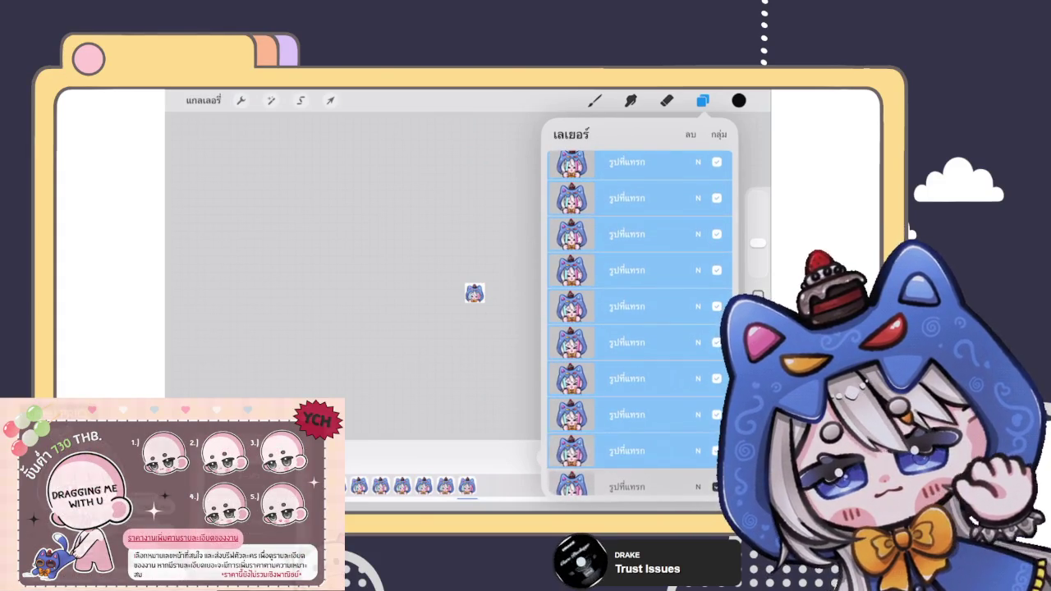
pyautogui.moveTo(646, 378); pyautogui.dragTo(624, 485)
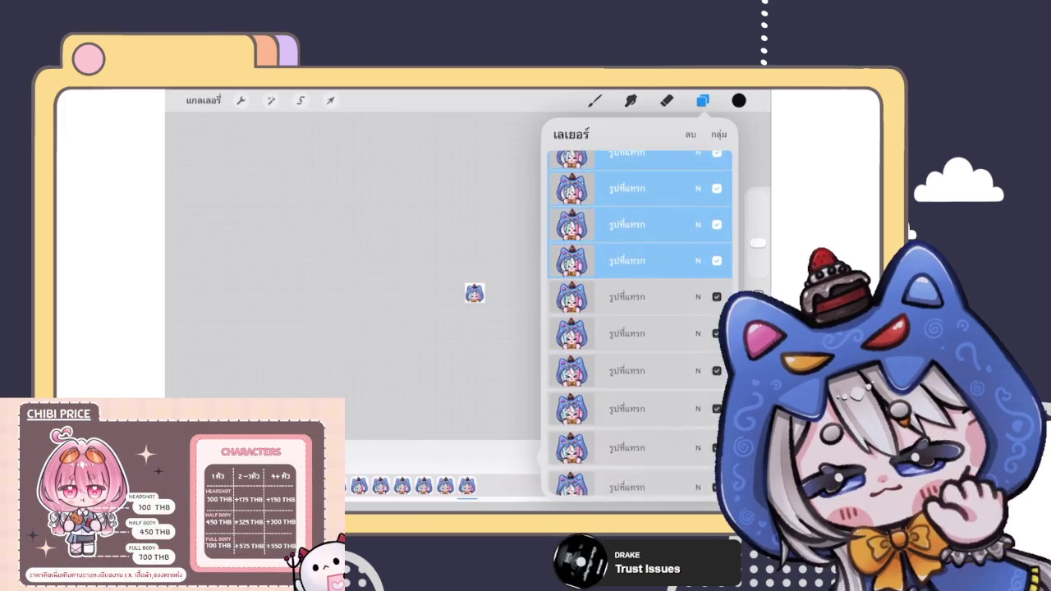
pyautogui.moveTo(607, 248); pyautogui.dragTo(657, 248)
pyautogui.moveTo(608, 284); pyautogui.dragTo(656, 284)
pyautogui.moveTo(608, 320); pyautogui.dragTo(657, 320)
pyautogui.moveTo(607, 393); pyautogui.dragTo(656, 393)
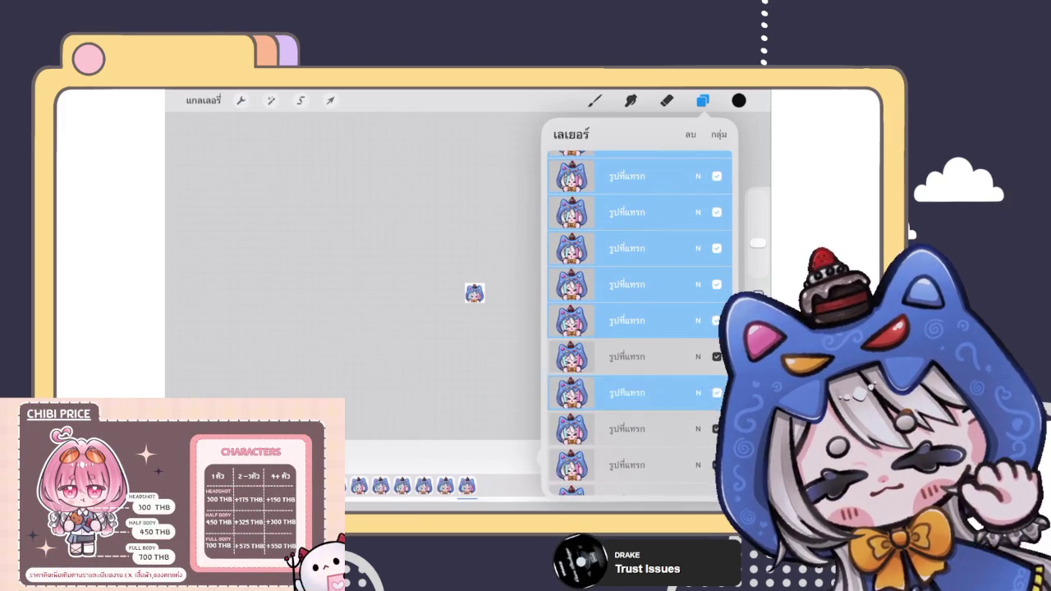
pyautogui.moveTo(608, 356); pyautogui.dragTo(657, 357)
pyautogui.moveTo(608, 429); pyautogui.dragTo(657, 429)
pyautogui.moveTo(608, 465); pyautogui.dragTo(657, 465)
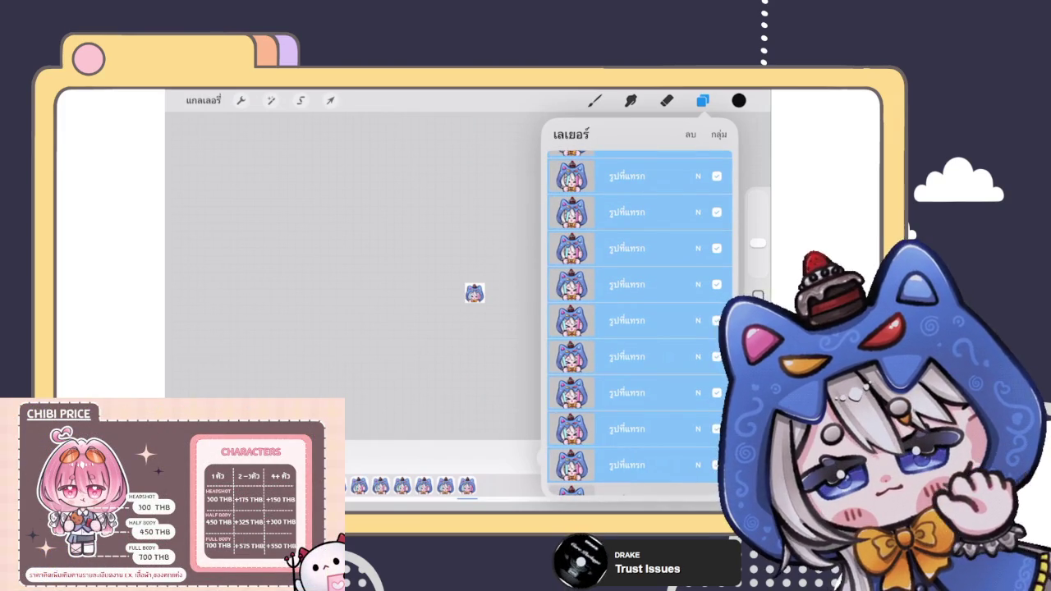
pyautogui.scroll(-5, 639, 320)
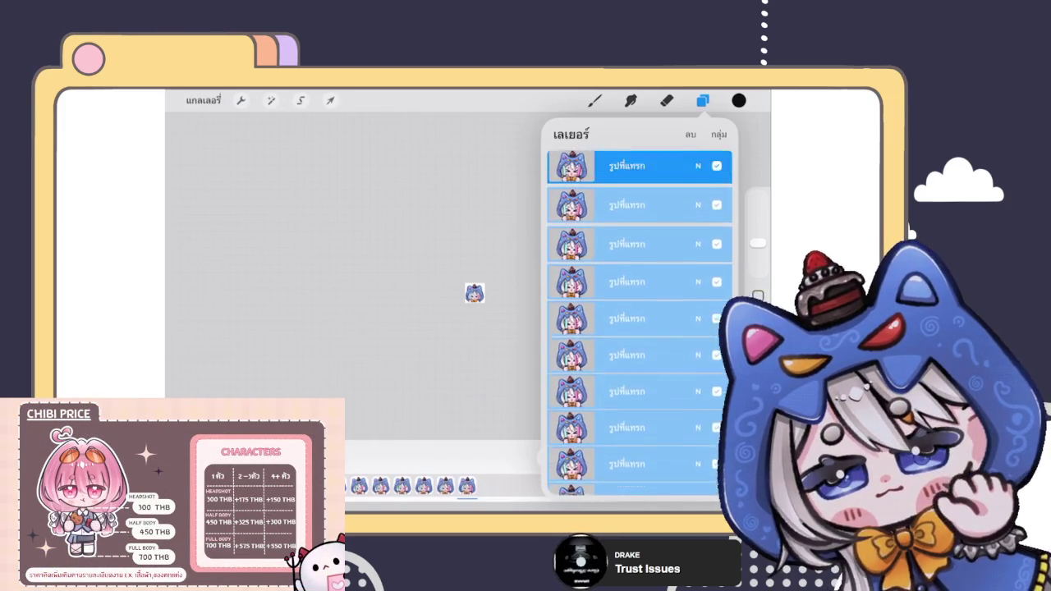
pyautogui.click(626, 170)
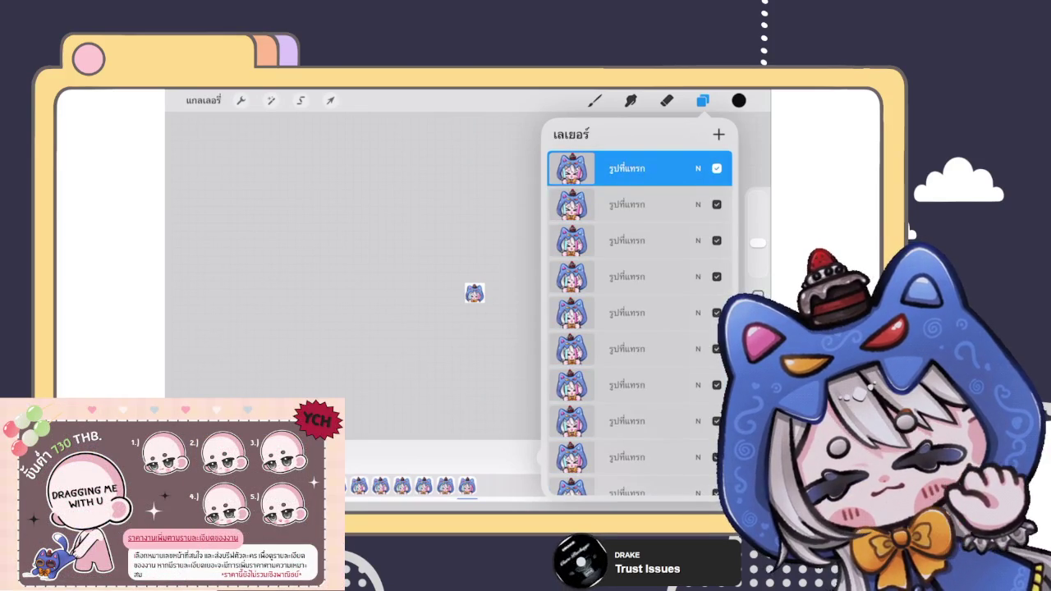
pyautogui.click(703, 100)
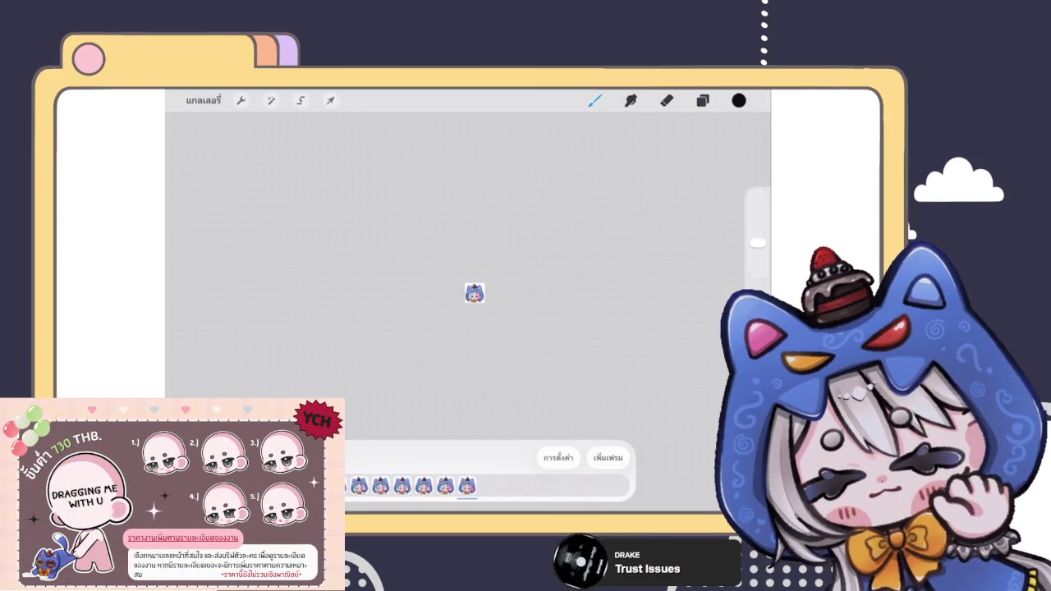
# Zoom in on the blue cat-hood chibi sticker to preview the animation playing.
pyautogui.moveTo(484, 302); pyautogui.dragTo(509, 325)
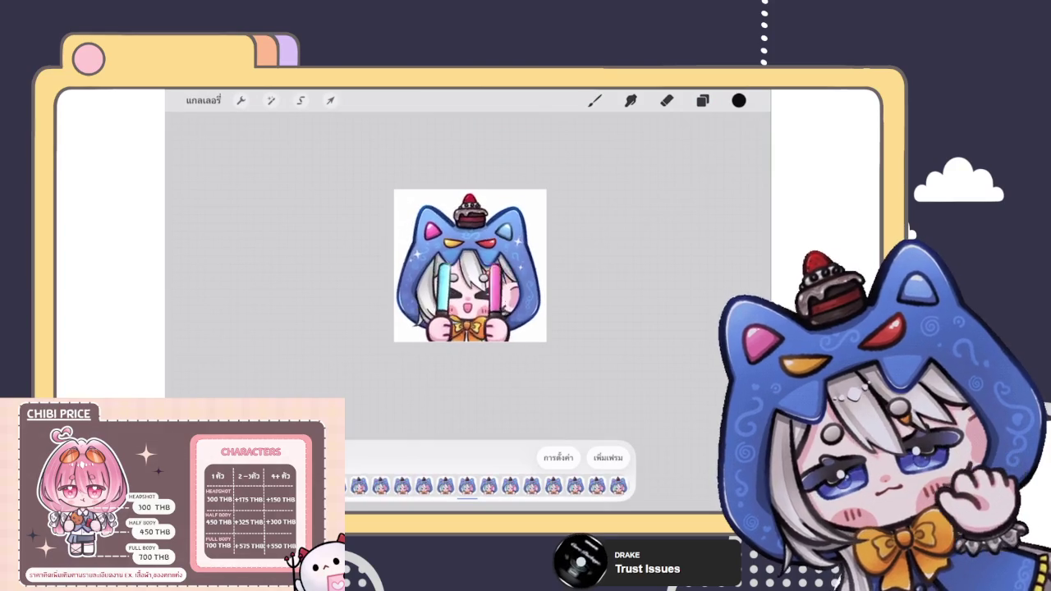
pyautogui.press('b')
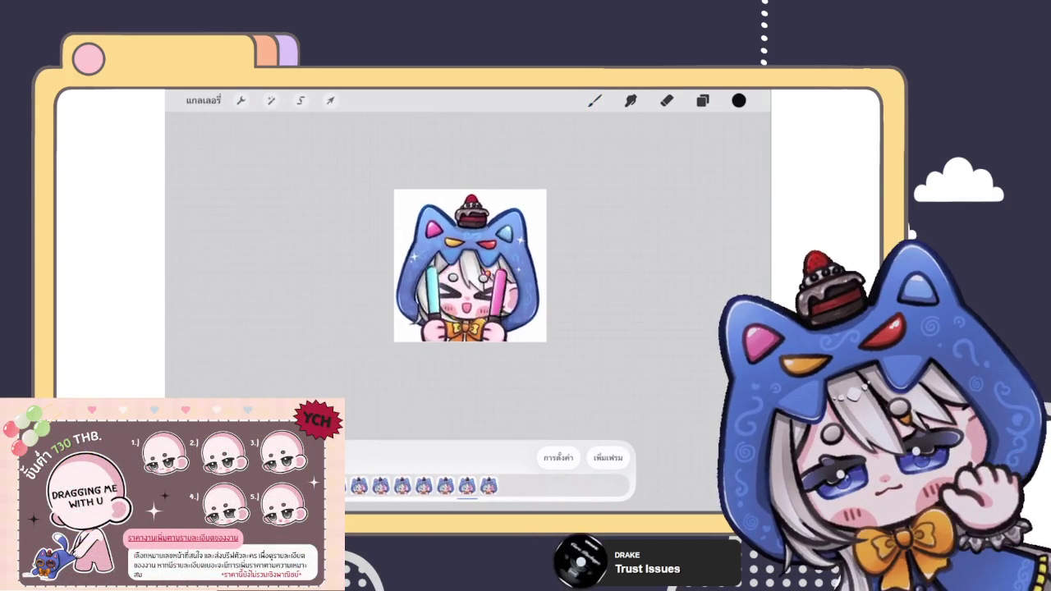
pyautogui.scroll(-5, 470, 265)
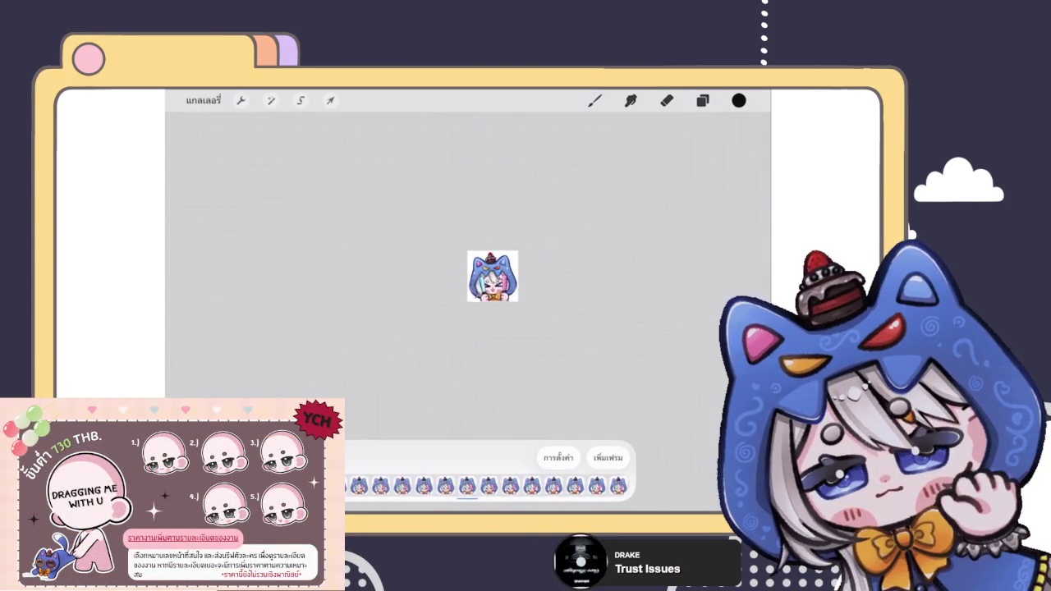